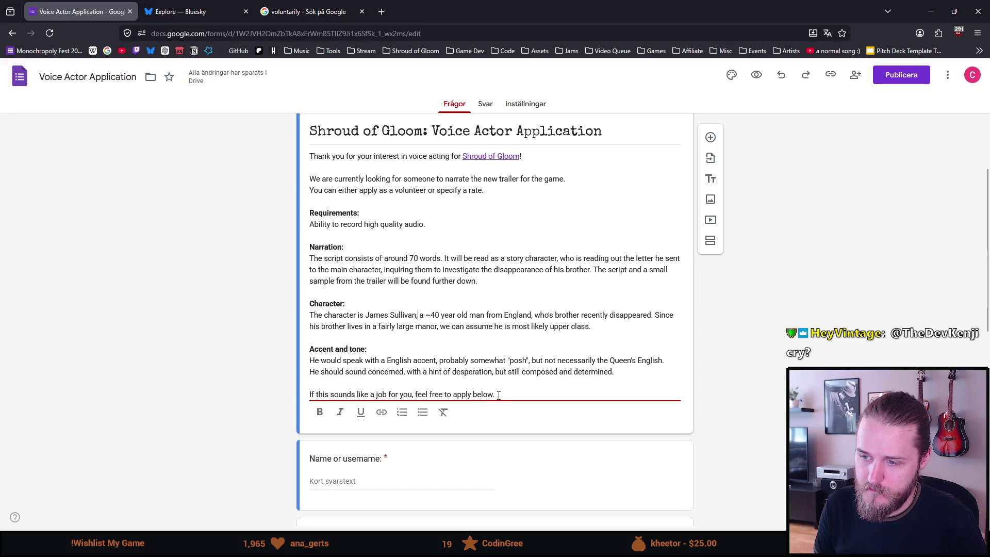
{"action": "type", "text": "!"}
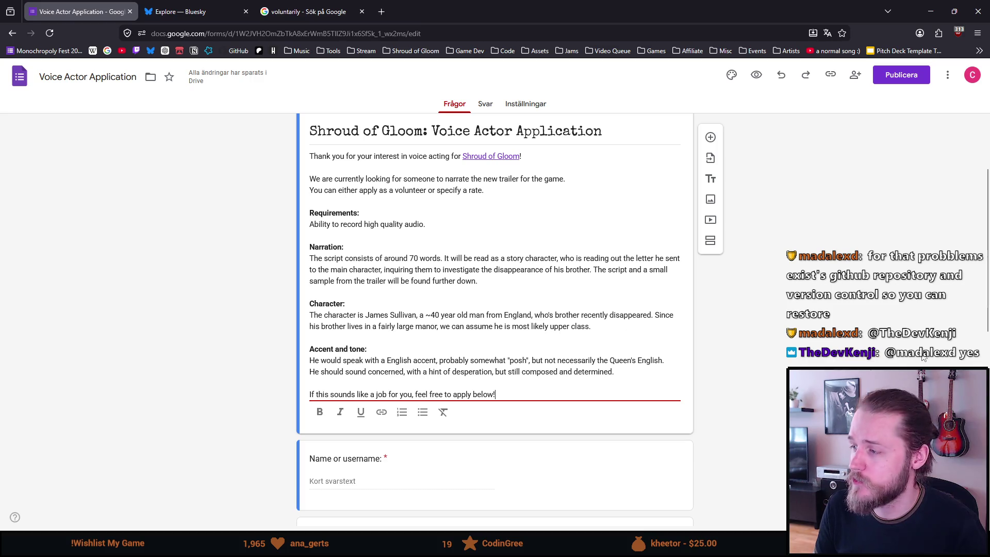
- Finish the description so its closing line reads "feel free to apply below!"
{"action": "left_click", "coordinate": [823, 336]}
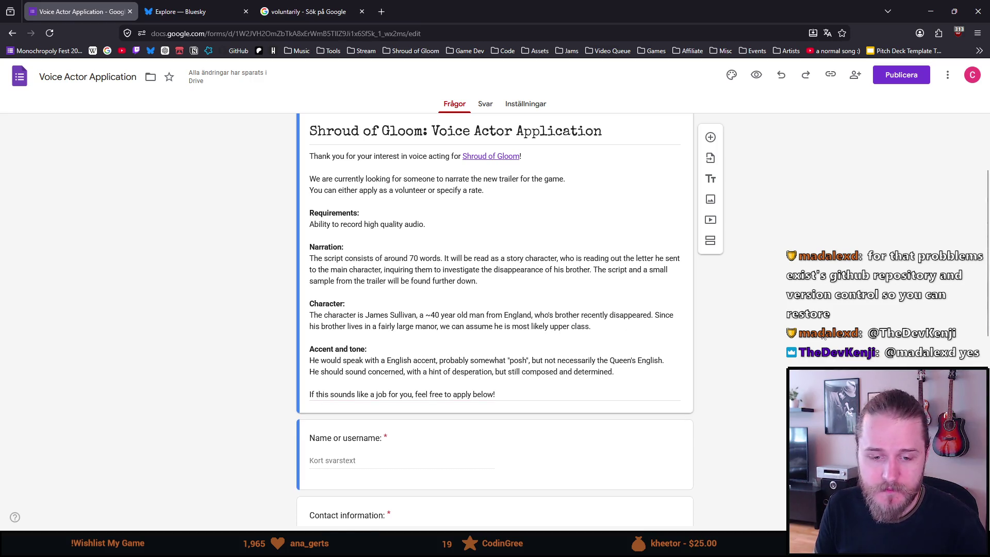
{"action": "scroll", "coordinate": [823, 336], "scroll_direction": "down", "scroll_amount": 1}
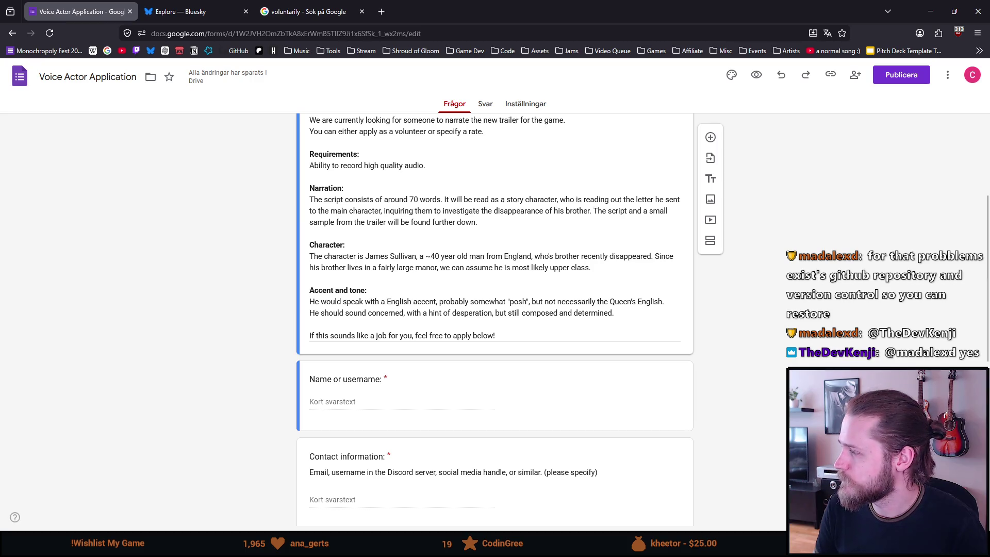
{"action": "scroll", "coordinate": [669, 278], "scroll_direction": "up", "scroll_amount": 3}
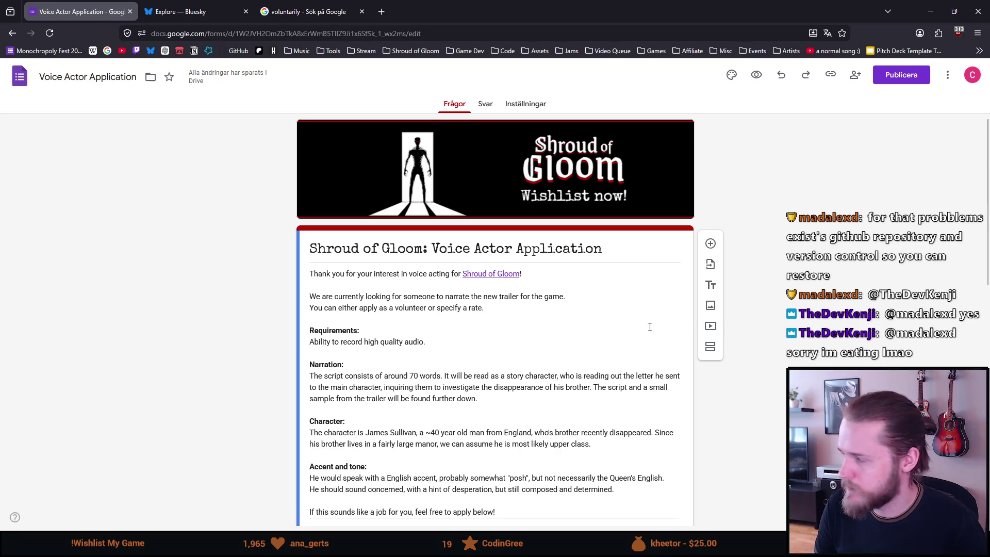
{"action": "scroll", "coordinate": [552, 385], "scroll_direction": "down", "scroll_amount": 3}
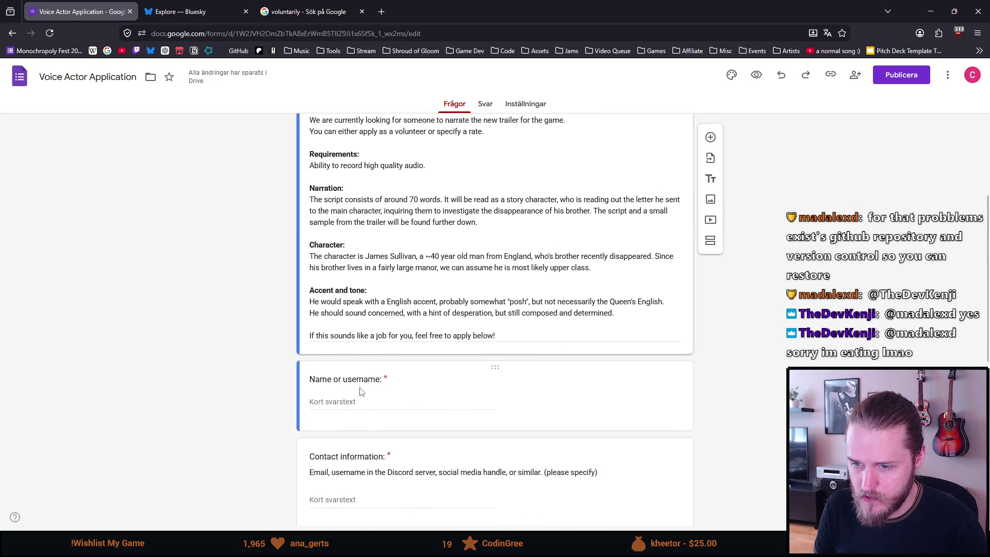
- Replace "username" with "alias" so the question reads "Name or alias:"
{"action": "left_click", "coordinate": [362, 390]}
{"action": "double_click", "coordinate": [360, 387]}
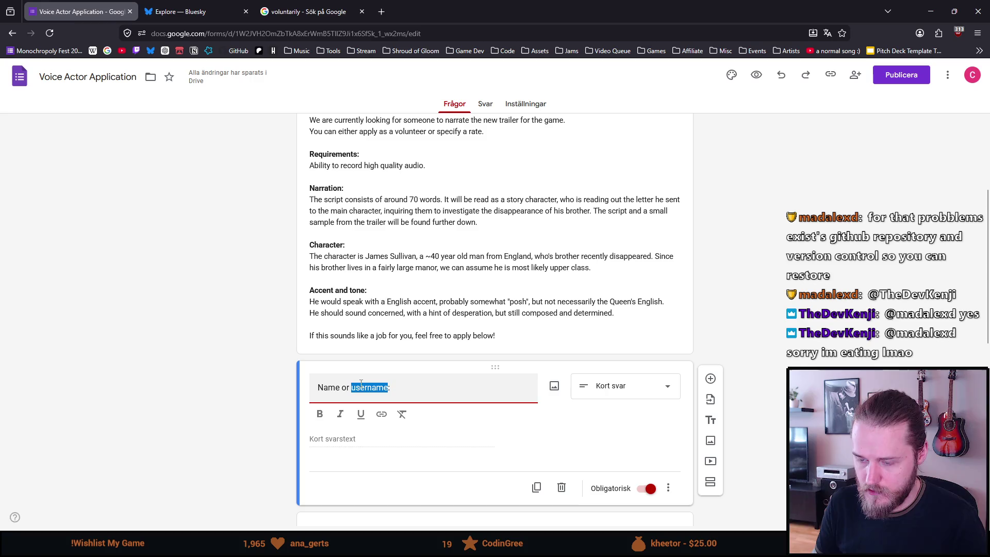
{"action": "type", "text": "alias"}
{"action": "left_click", "coordinate": [210, 392]}
{"action": "scroll", "coordinate": [261, 441], "scroll_direction": "down", "scroll_amount": 1}
{"action": "scroll", "coordinate": [280, 415], "scroll_direction": "down", "scroll_amount": 1}
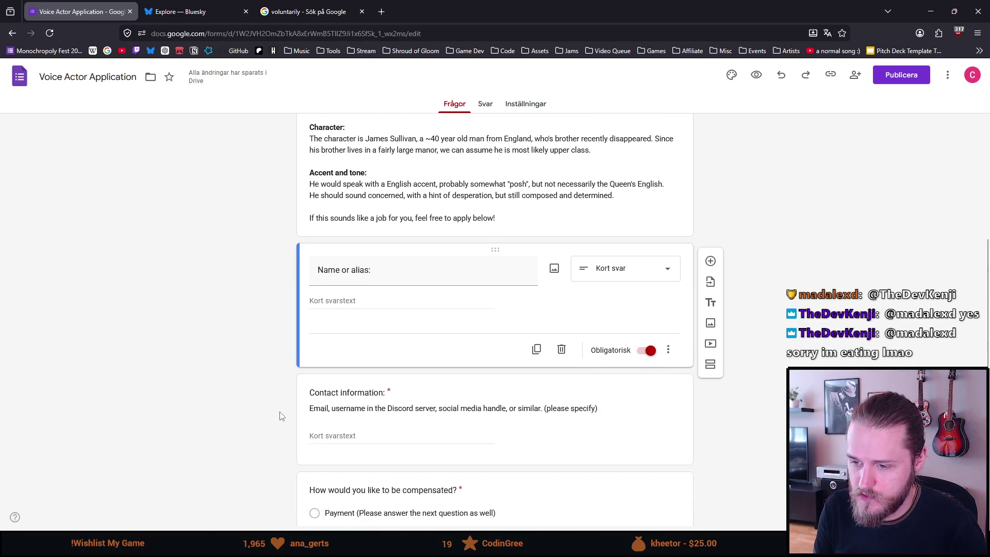
{"action": "scroll", "coordinate": [280, 415], "scroll_direction": "up", "scroll_amount": 2}
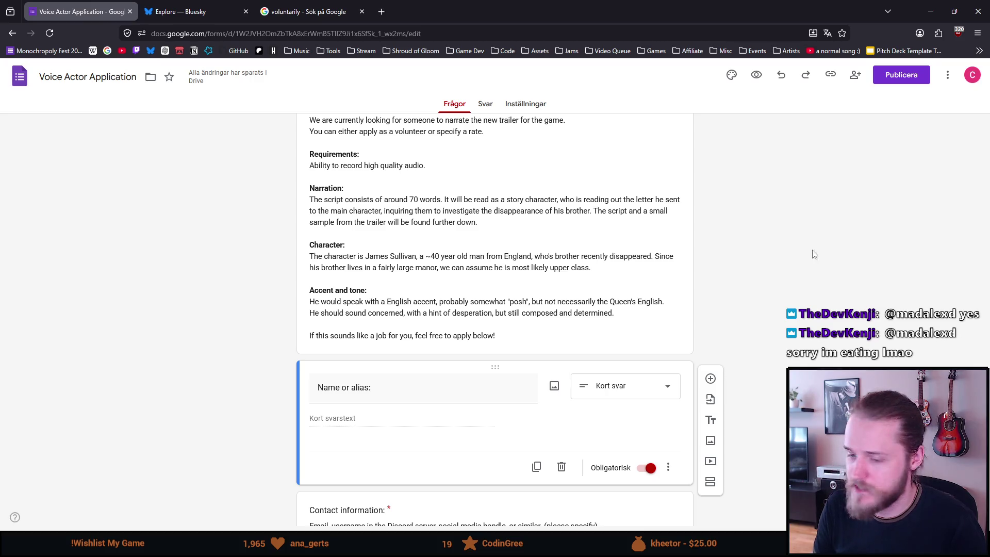
{"action": "scroll", "coordinate": [686, 265], "scroll_direction": "down", "scroll_amount": 1}
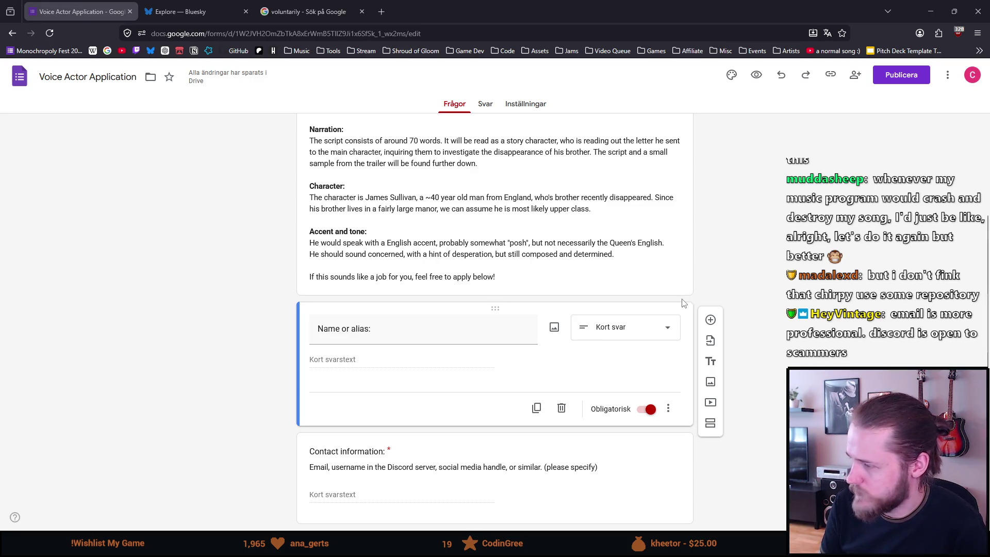
{"action": "scroll", "coordinate": [683, 303], "scroll_direction": "down", "scroll_amount": 4}
{"action": "scroll", "coordinate": [683, 303], "scroll_direction": "up", "scroll_amount": 2}
{"action": "scroll", "coordinate": [683, 303], "scroll_direction": "down", "scroll_amount": 2}
{"action": "scroll", "coordinate": [683, 303], "scroll_direction": "down", "scroll_amount": 2}
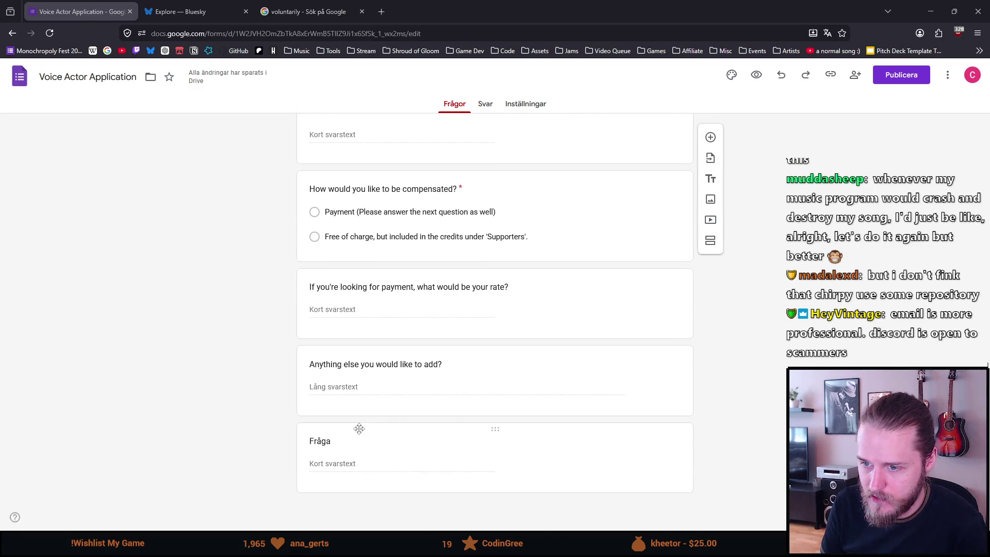
- Title the blank question "Optional: Do you have a link to a portfolio?"
{"action": "left_click", "coordinate": [336, 442]}
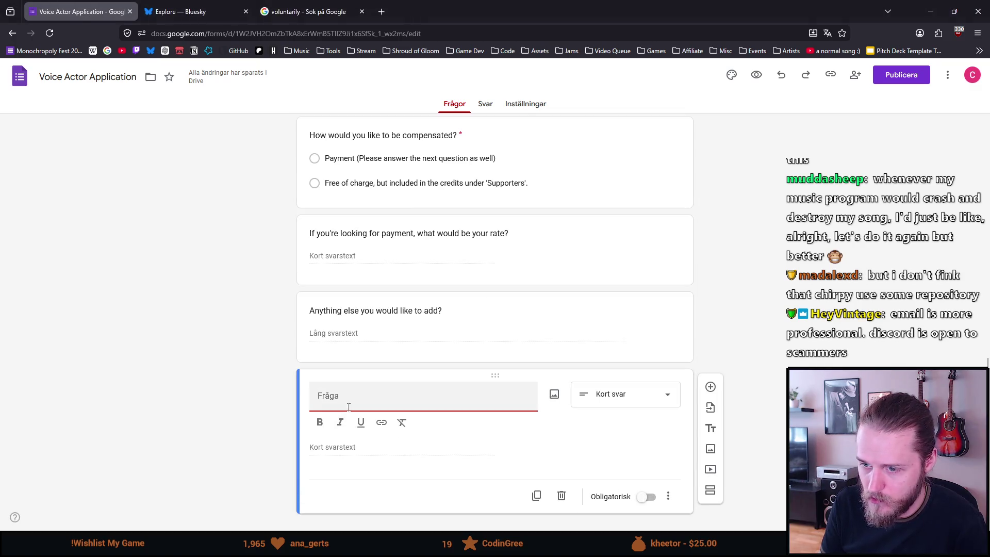
{"action": "type", "text": "Optional: Include a"}
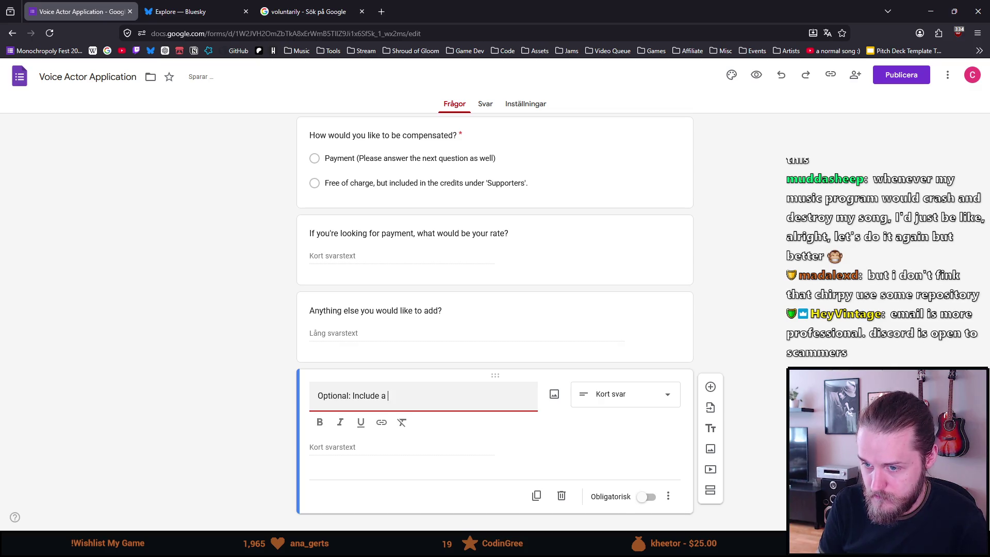
{"action": "key", "text": "ctrl+BackSpace"}
{"action": "key", "text": "ctrl+BackSpace"}
{"action": "type", "text": "Do you have a link to a portfolio?"}
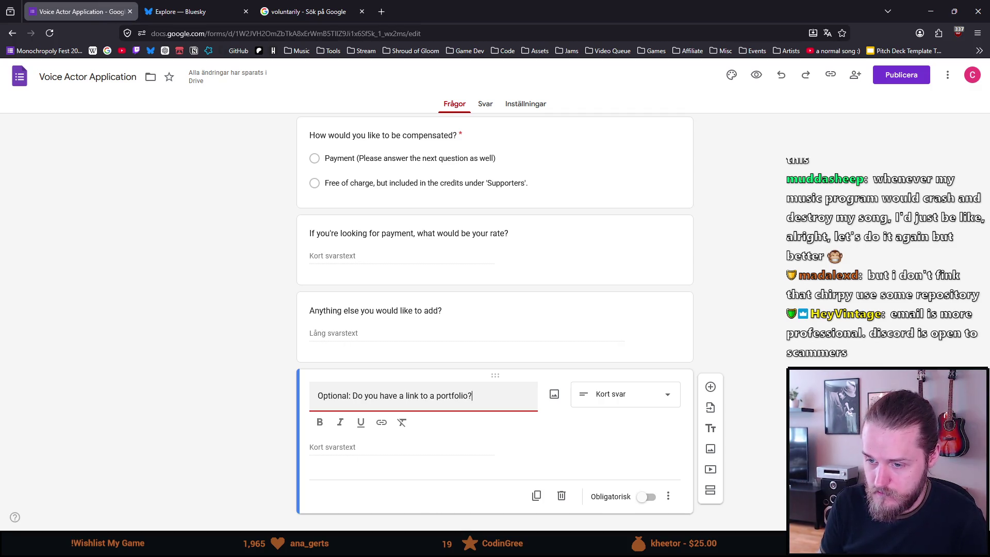
{"action": "left_click", "coordinate": [831, 502]}
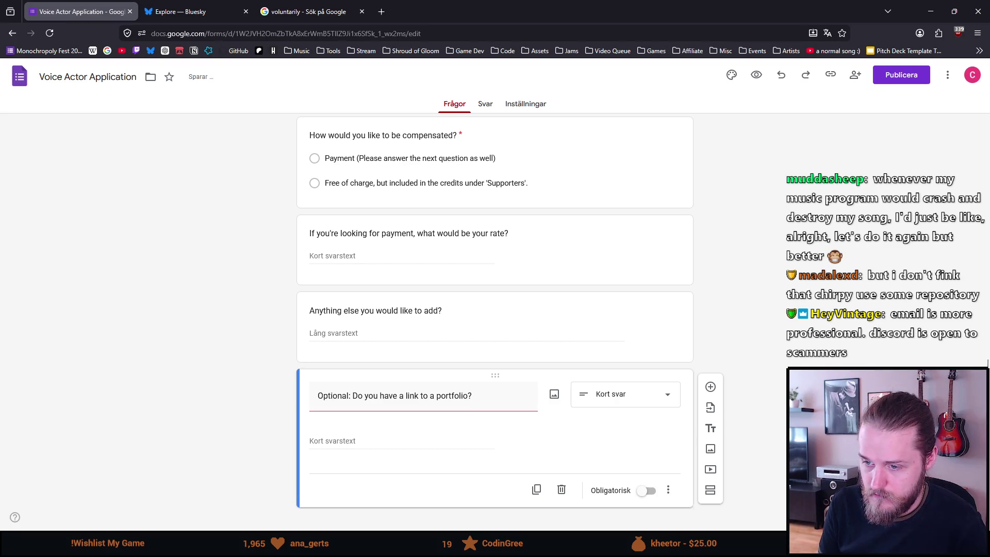
{"action": "scroll", "coordinate": [531, 343], "scroll_direction": "up", "scroll_amount": 2}
{"action": "scroll", "coordinate": [530, 342], "scroll_direction": "down", "scroll_amount": 2}
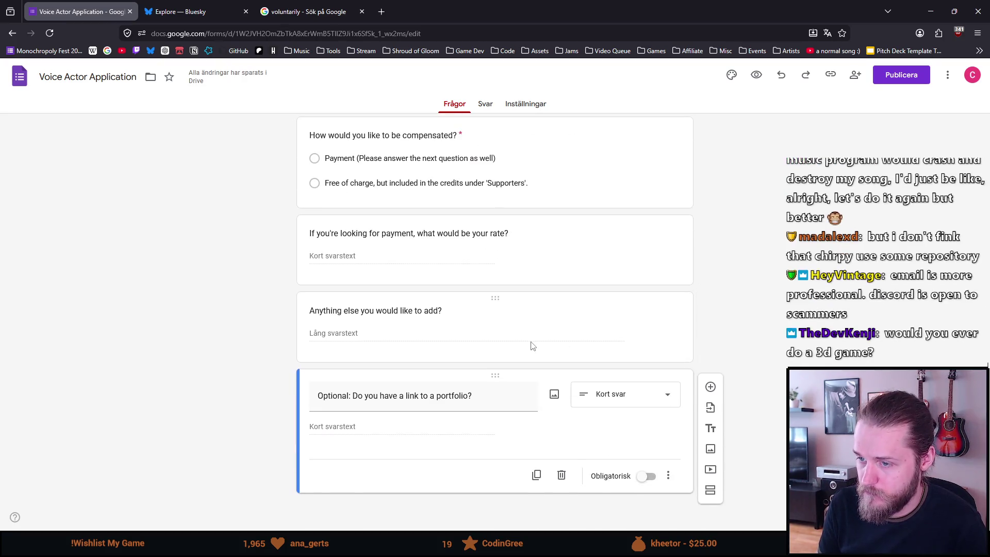
{"action": "left_click_drag", "start_coordinate": [495, 299], "coordinate": [497, 447]}
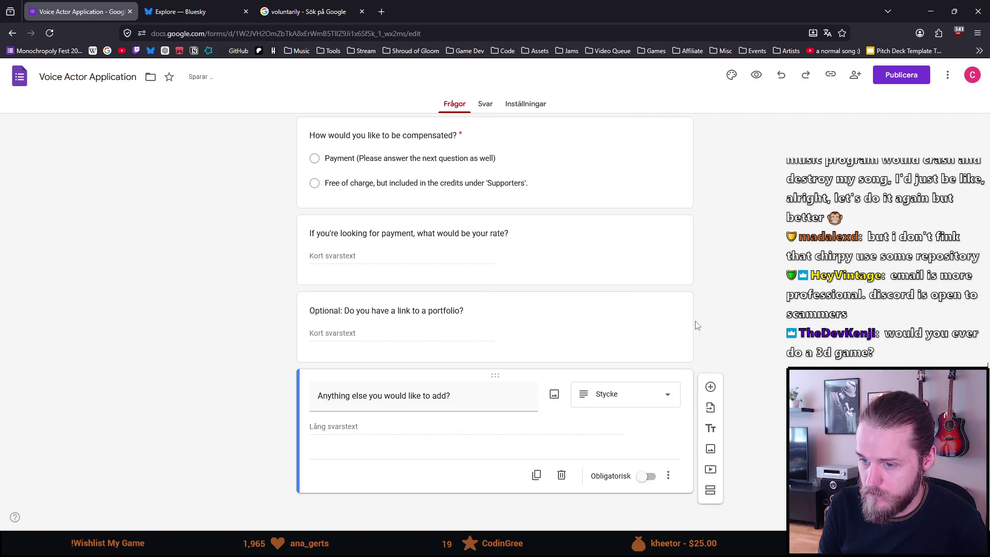
{"action": "scroll", "coordinate": [696, 321], "scroll_direction": "up", "scroll_amount": 2}
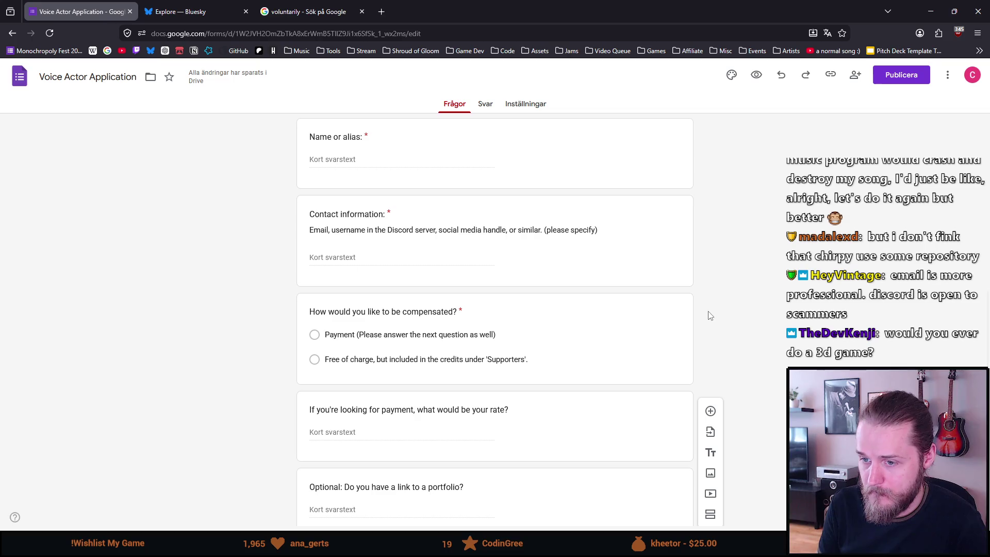
{"action": "scroll", "coordinate": [706, 312], "scroll_direction": "up", "scroll_amount": 1}
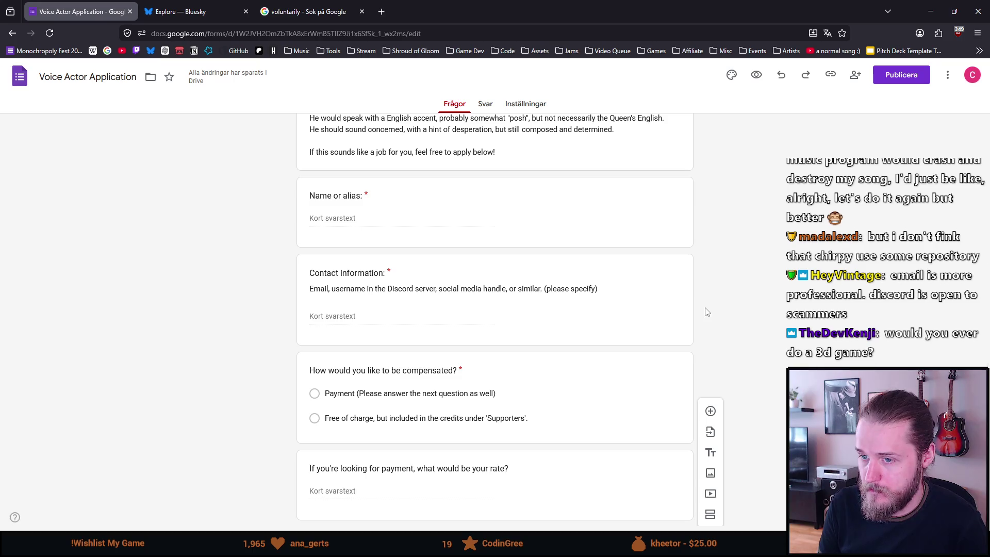
{"action": "scroll", "coordinate": [705, 312], "scroll_direction": "up", "scroll_amount": 2}
{"action": "scroll", "coordinate": [706, 311], "scroll_direction": "up", "scroll_amount": 1}
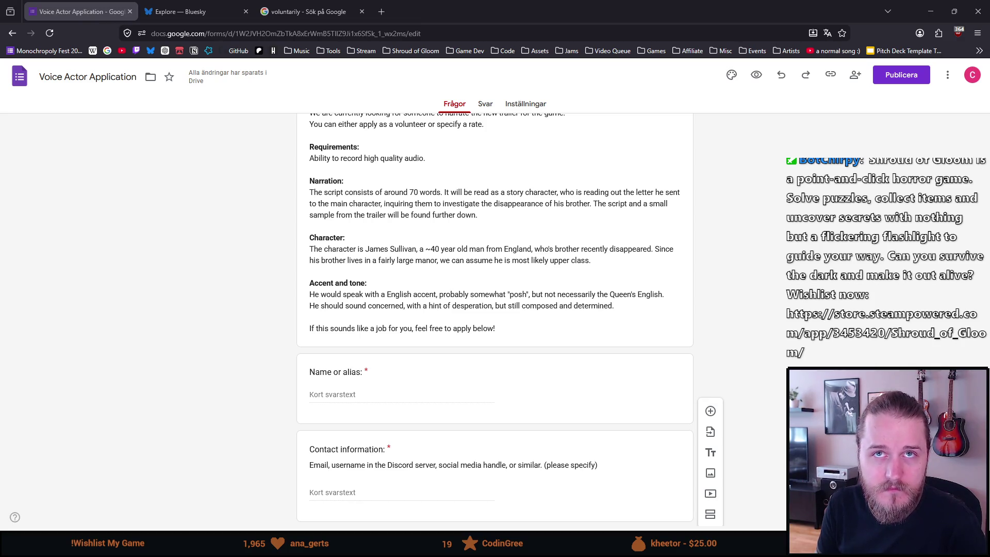
{"action": "scroll", "coordinate": [302, 333], "scroll_direction": "up", "scroll_amount": 1}
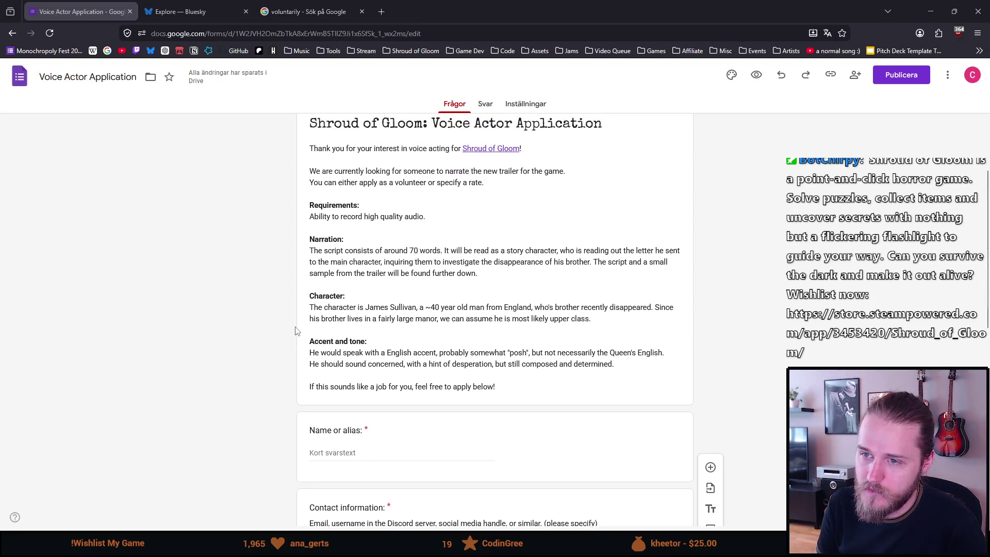
- Bring the form description back into editing mode
{"action": "left_click", "coordinate": [433, 219]}
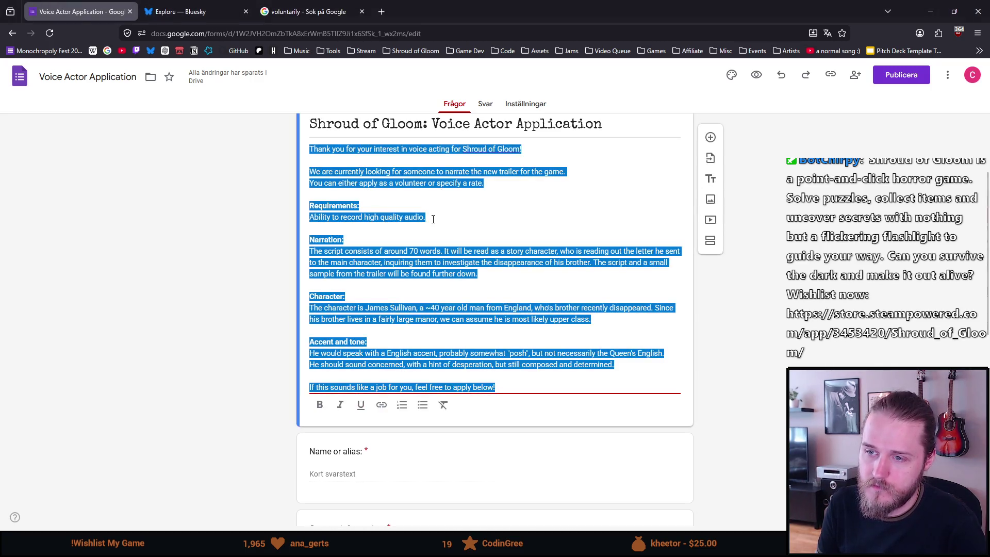
- Add the requirement line "No use of artificial intelligence." after the audio requirement
{"action": "key", "text": "Return"}
{"action": "type", "text": "N"}
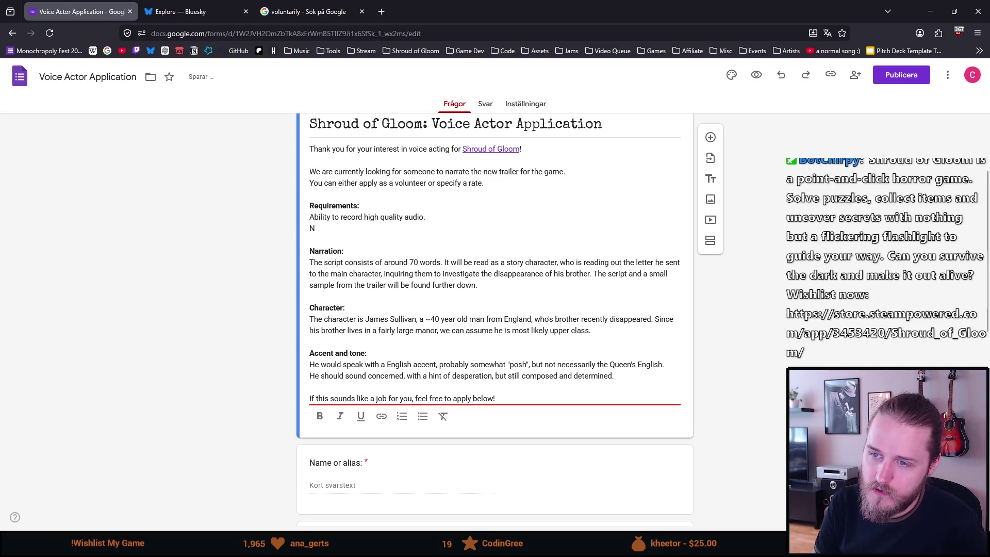
{"action": "type", "text": "o use of arti"}
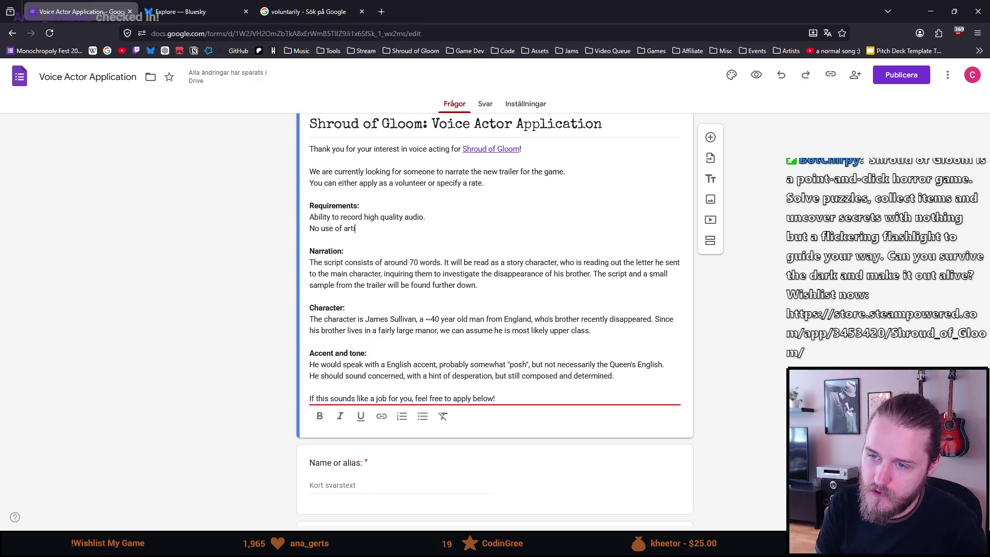
{"action": "type", "text": "ficial intelligence."}
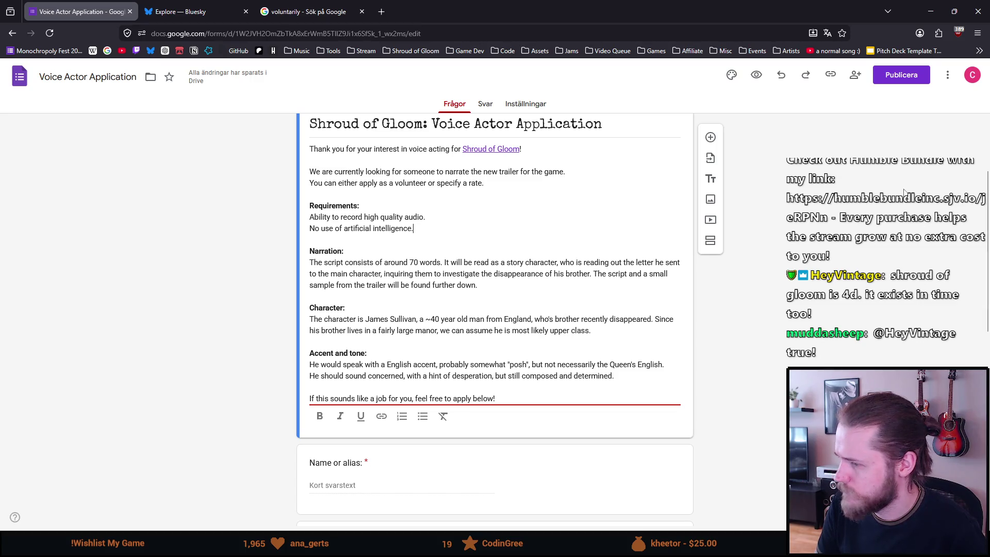
{"action": "scroll", "coordinate": [838, 225], "scroll_direction": "down", "scroll_amount": 4}
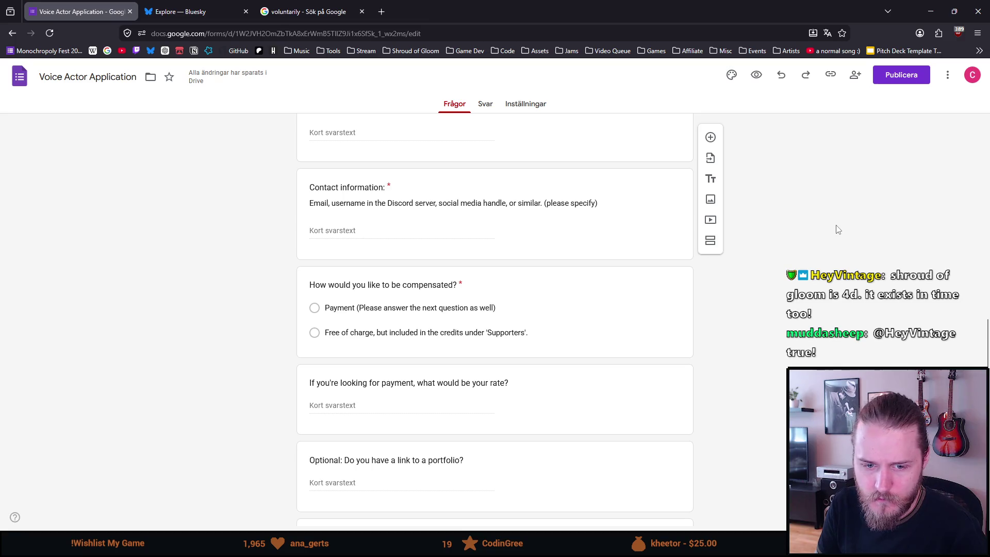
{"action": "scroll", "coordinate": [836, 229], "scroll_direction": "down", "scroll_amount": 1}
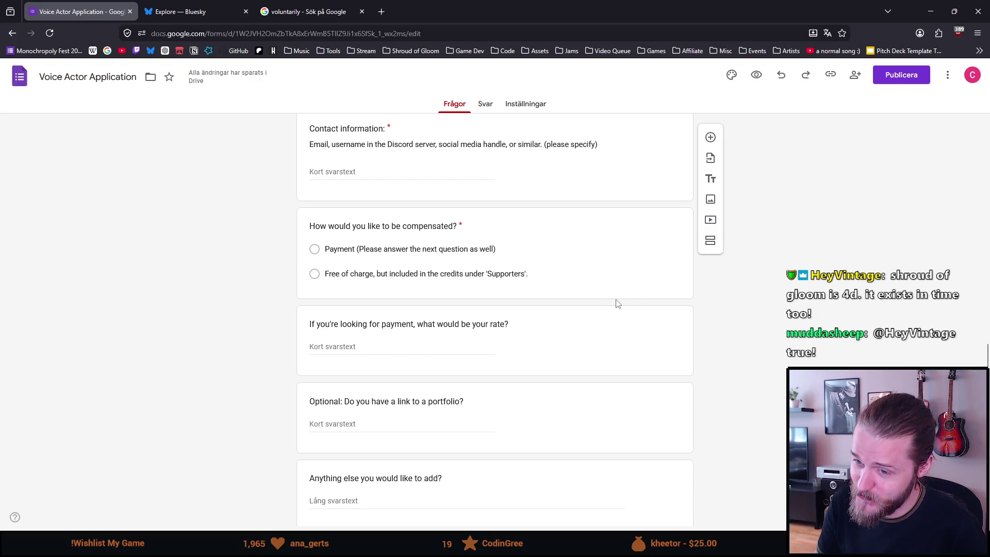
{"action": "scroll", "coordinate": [616, 304], "scroll_direction": "down", "scroll_amount": 2}
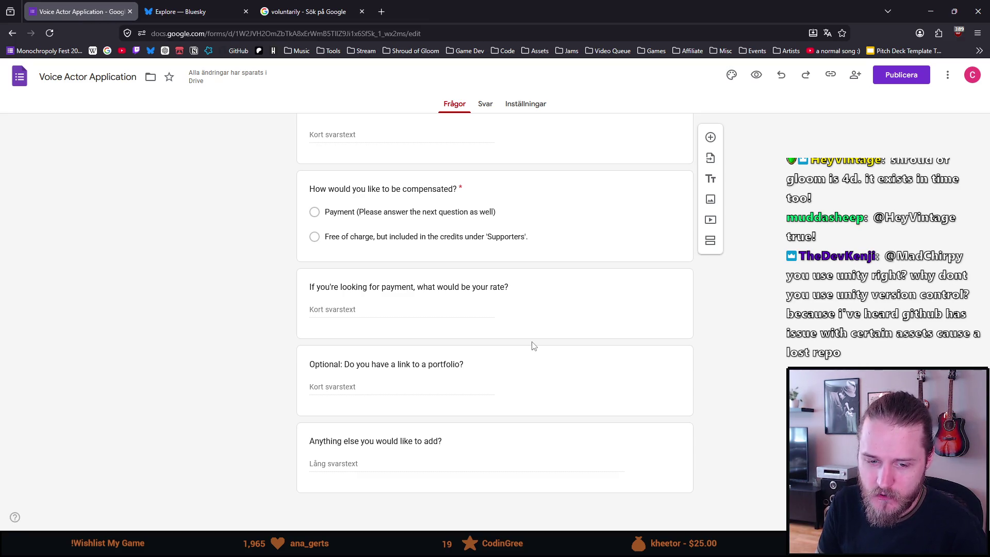
{"action": "mouse_move", "coordinate": [495, 306]}
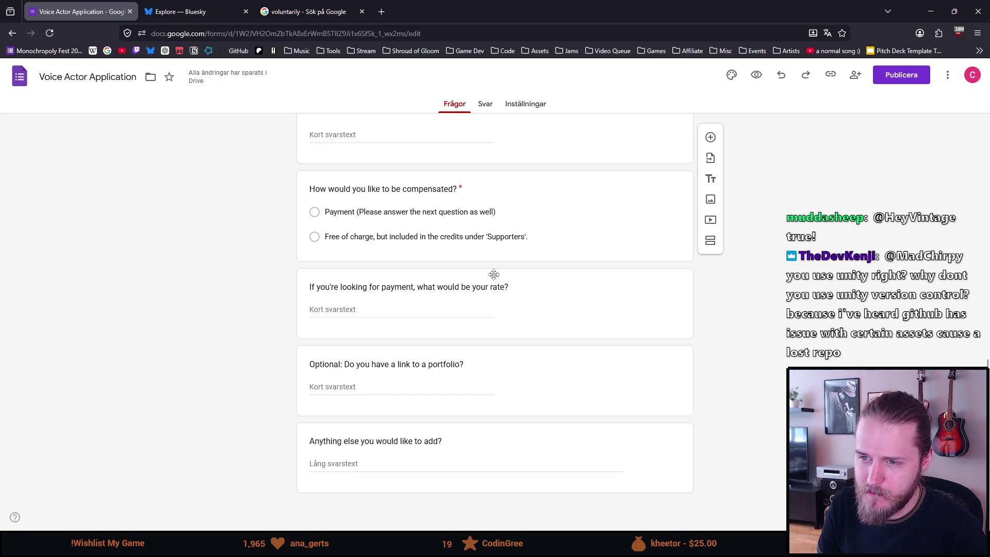
{"action": "scroll", "coordinate": [494, 274], "scroll_direction": "up", "scroll_amount": 2}
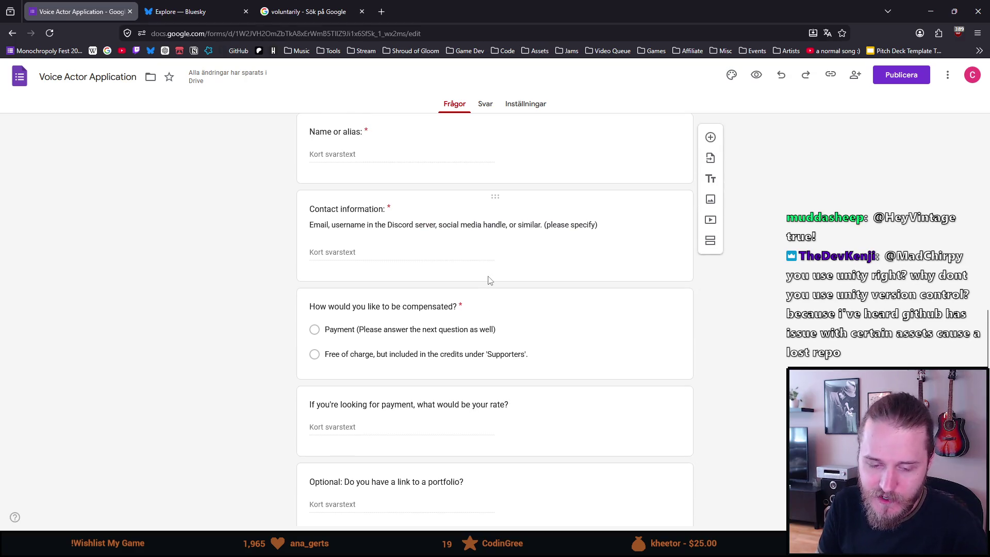
{"action": "scroll", "coordinate": [496, 398], "scroll_direction": "down", "scroll_amount": 1}
{"action": "scroll", "coordinate": [497, 404], "scroll_direction": "down", "scroll_amount": 2}
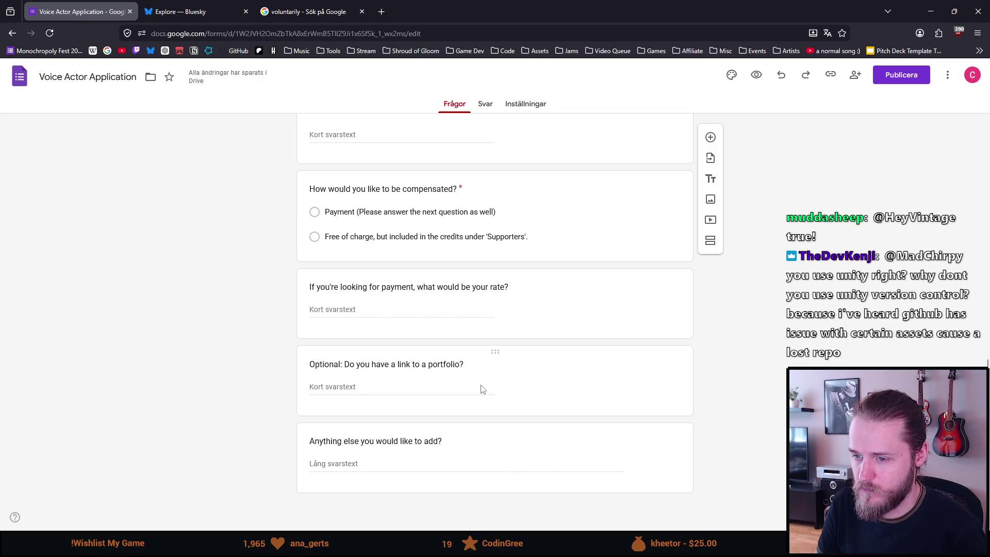
{"action": "scroll", "coordinate": [467, 367], "scroll_direction": "up", "scroll_amount": 4}
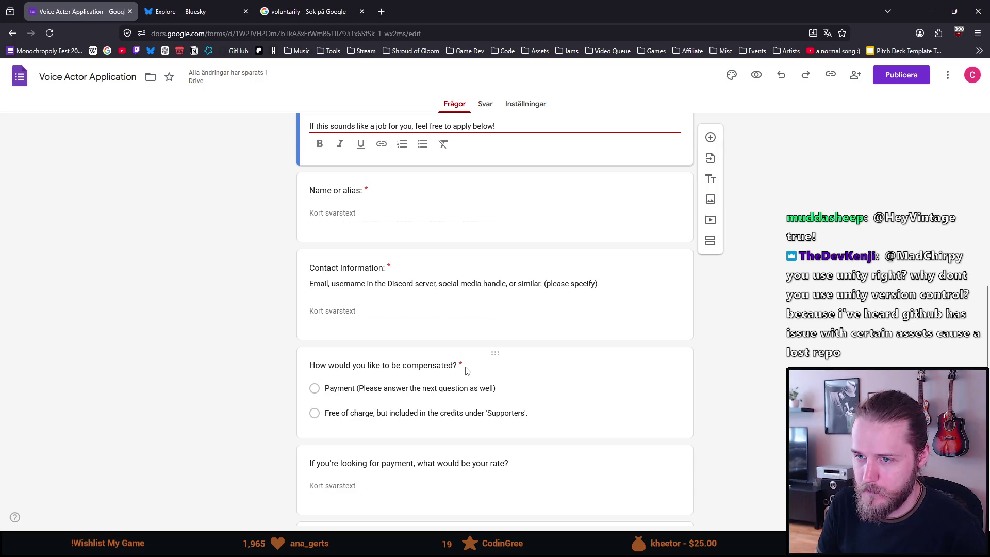
{"action": "scroll", "coordinate": [466, 368], "scroll_direction": "up", "scroll_amount": 3}
{"action": "scroll", "coordinate": [467, 368], "scroll_direction": "up", "scroll_amount": 1}
{"action": "scroll", "coordinate": [466, 368], "scroll_direction": "up", "scroll_amount": 1}
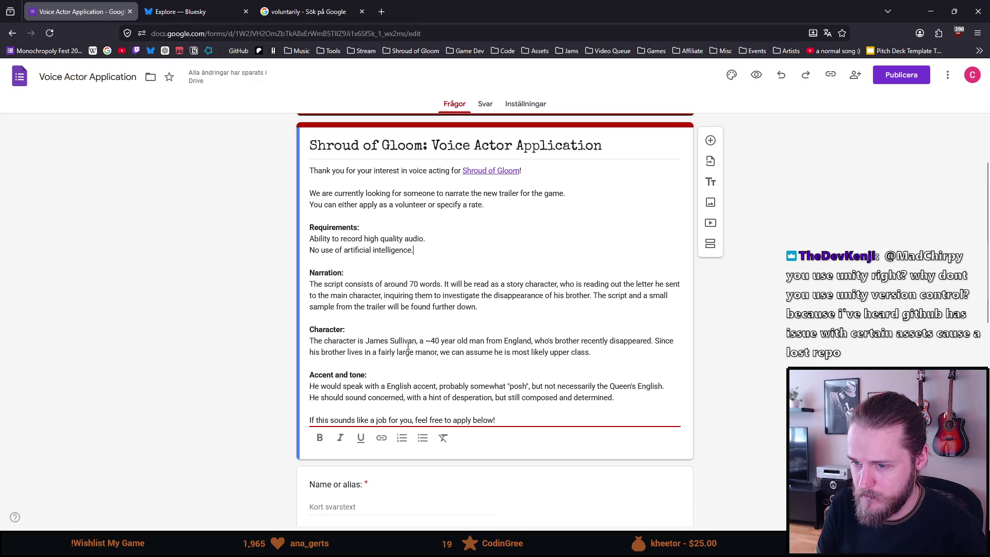
{"action": "scroll", "coordinate": [428, 345], "scroll_direction": "down", "scroll_amount": 1}
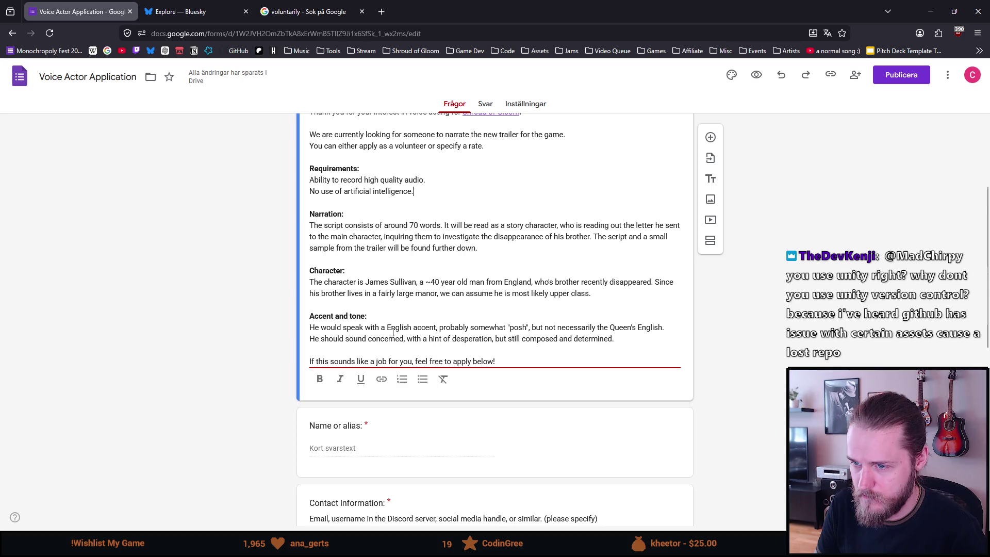
- Make the character "most likely somewhat upper class" with a "probably a bit posh" accent
{"action": "left_click", "coordinate": [549, 293]}
{"action": "type", "text": "s "}
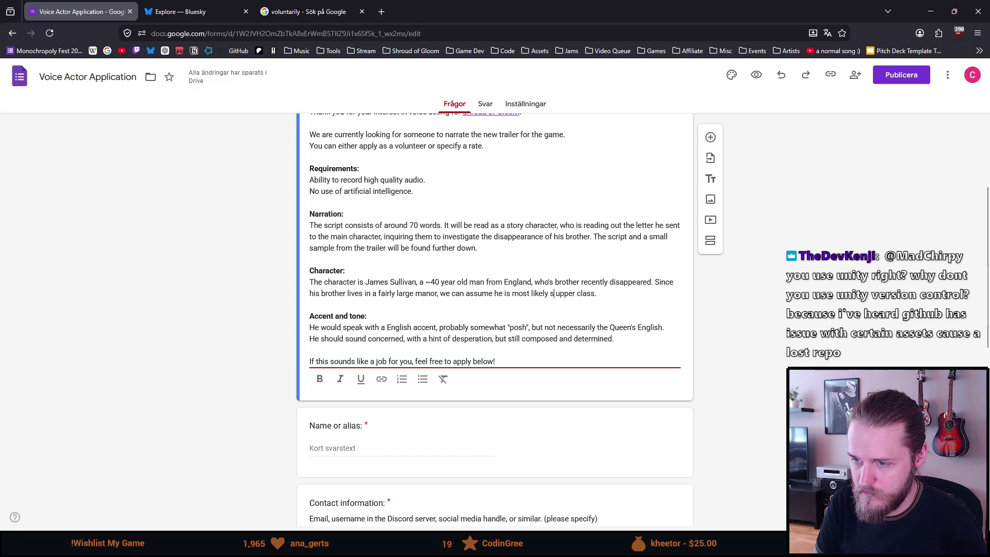
{"action": "type", "text": "omewhat"}
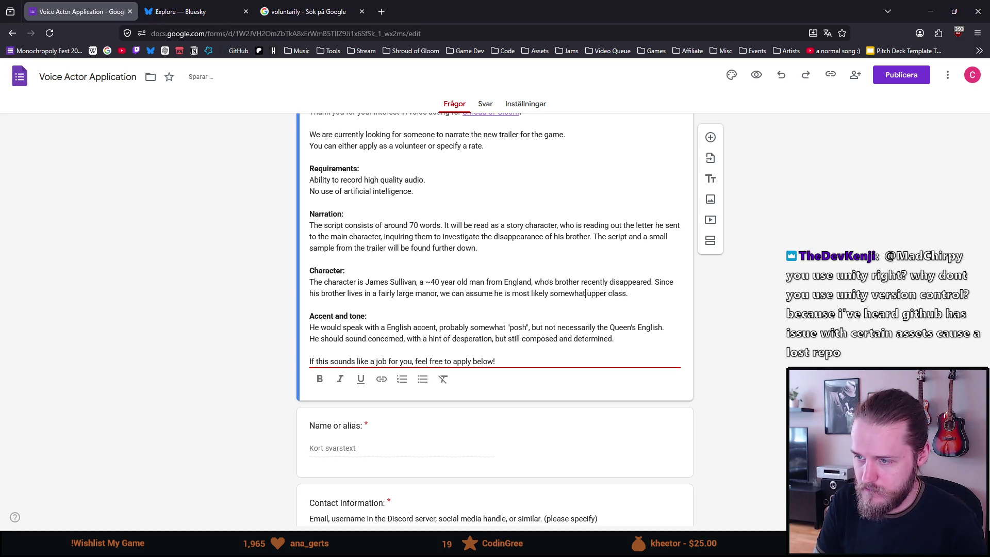
{"action": "scroll", "coordinate": [548, 298], "scroll_direction": "down", "scroll_amount": 1}
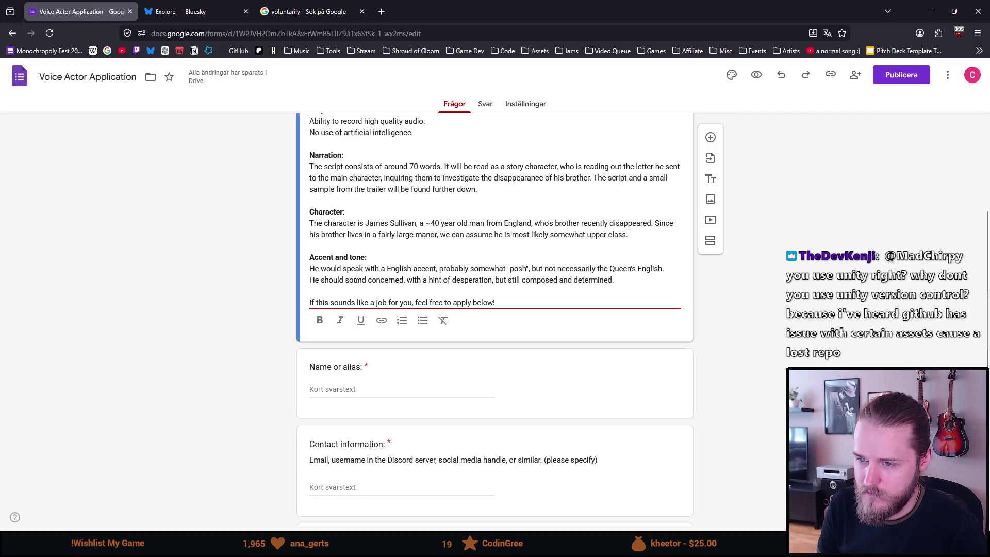
{"action": "scroll", "coordinate": [360, 276], "scroll_direction": "down", "scroll_amount": 1}
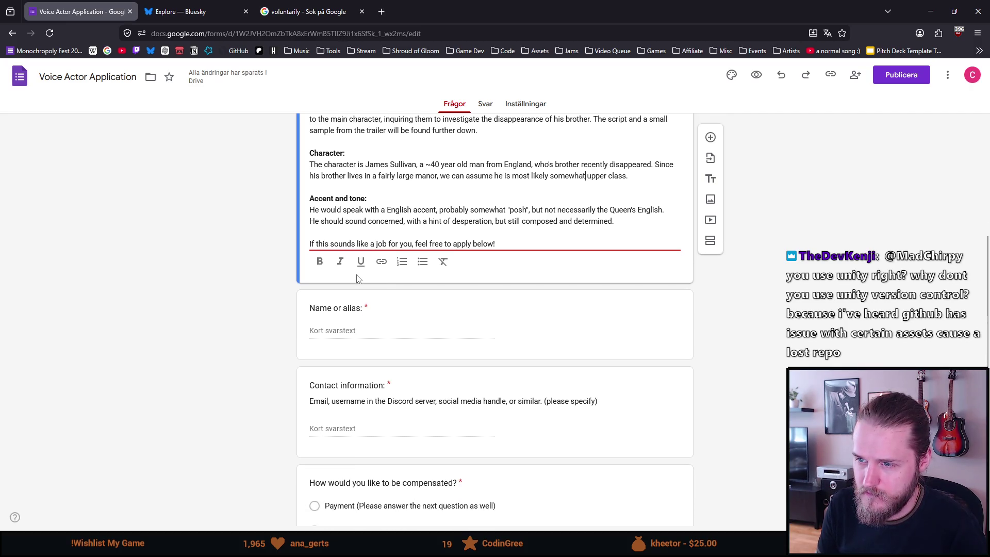
{"action": "double_click", "coordinate": [494, 209]}
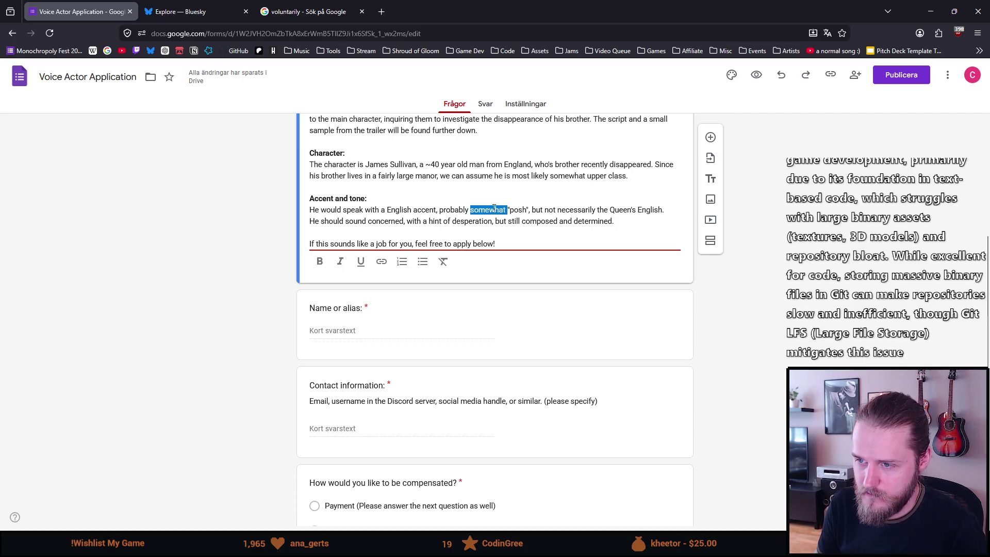
{"action": "type", "text": "a bit"}
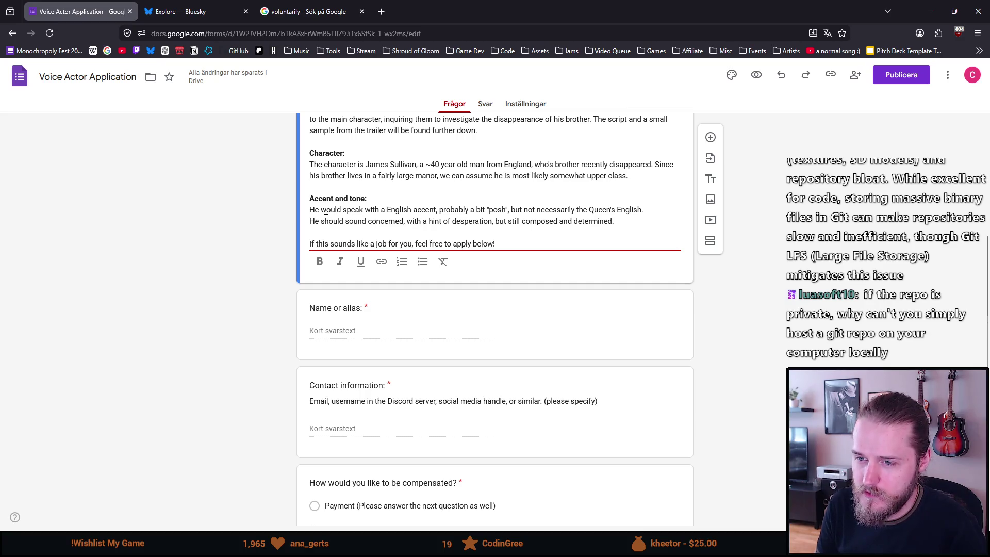
{"action": "left_click_drag", "start_coordinate": [319, 220], "coordinate": [614, 221]}
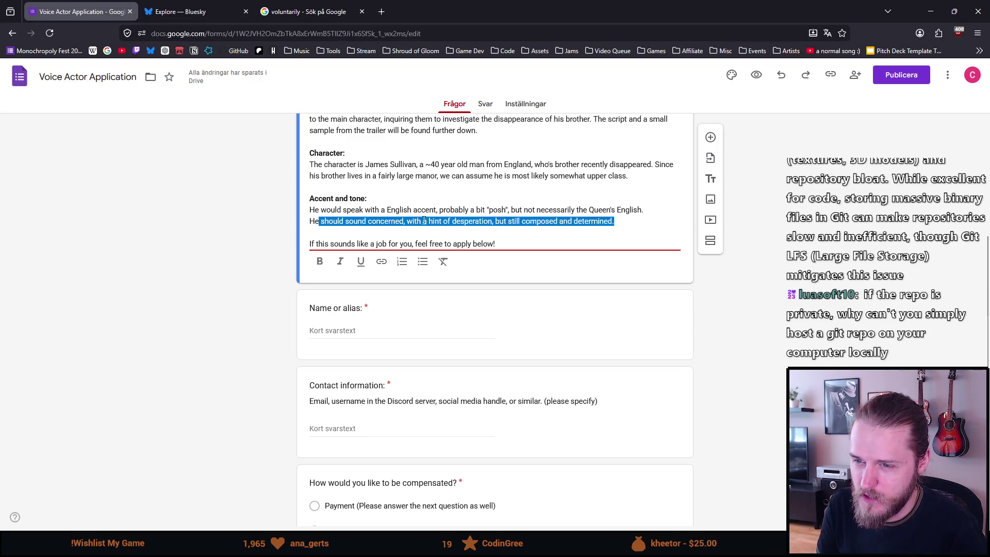
{"action": "left_click", "coordinate": [449, 221]}
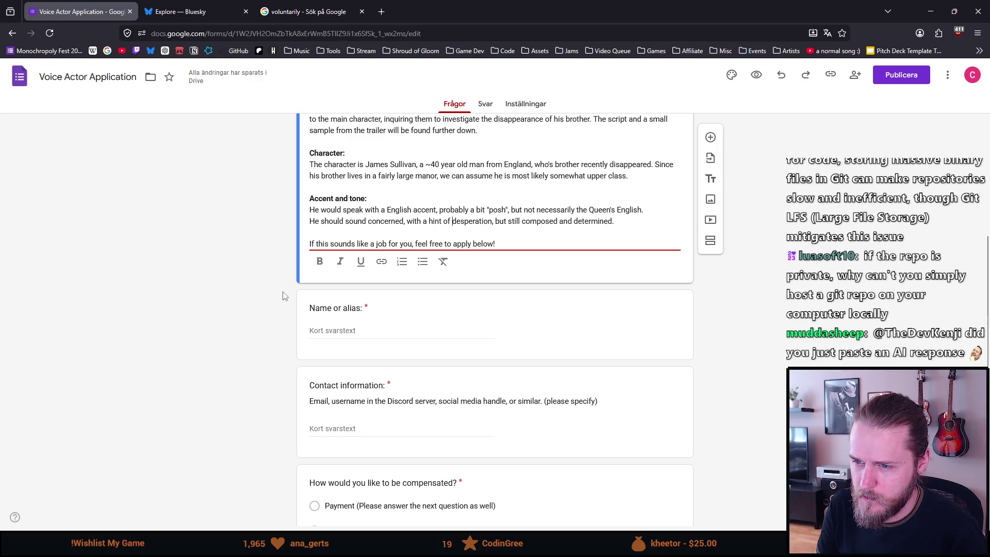
{"action": "scroll", "coordinate": [283, 296], "scroll_direction": "down", "scroll_amount": 1}
{"action": "scroll", "coordinate": [283, 296], "scroll_direction": "down", "scroll_amount": 1}
{"action": "scroll", "coordinate": [283, 295], "scroll_direction": "down", "scroll_amount": 1}
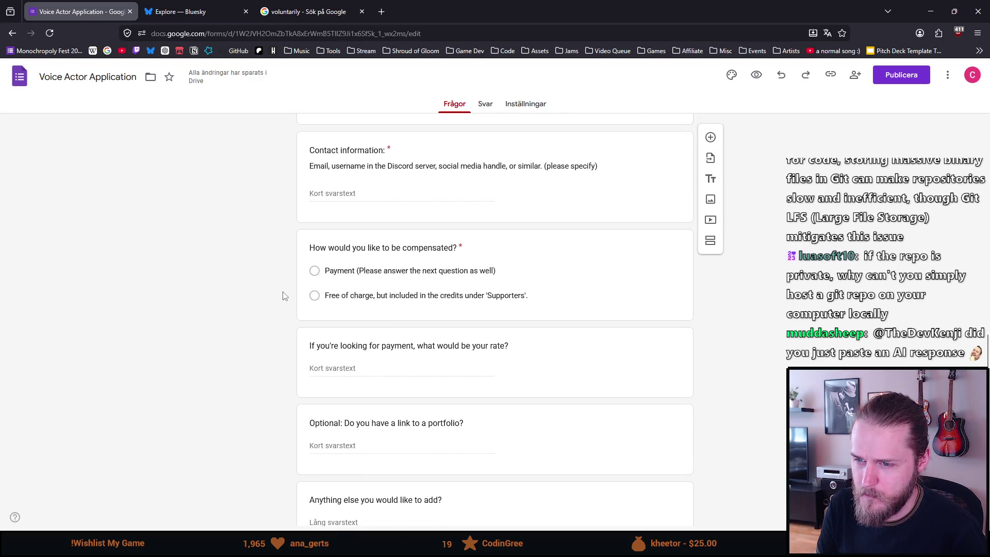
{"action": "scroll", "coordinate": [283, 296], "scroll_direction": "down", "scroll_amount": 1}
{"action": "mouse_move", "coordinate": [619, 207]}
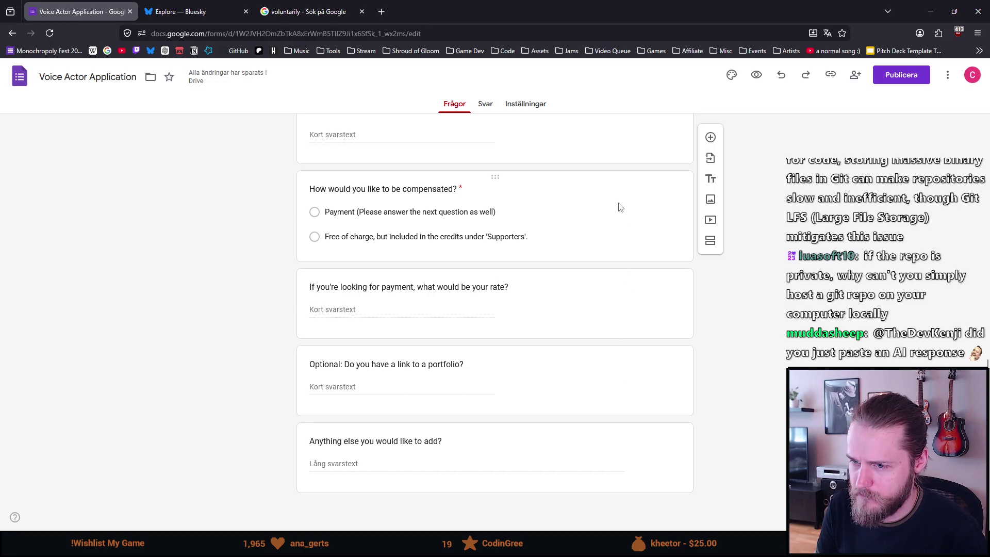
- Add a new blank question directly below the portfolio question
{"action": "mouse_move", "coordinate": [496, 379]}
{"action": "left_click", "coordinate": [651, 364]}
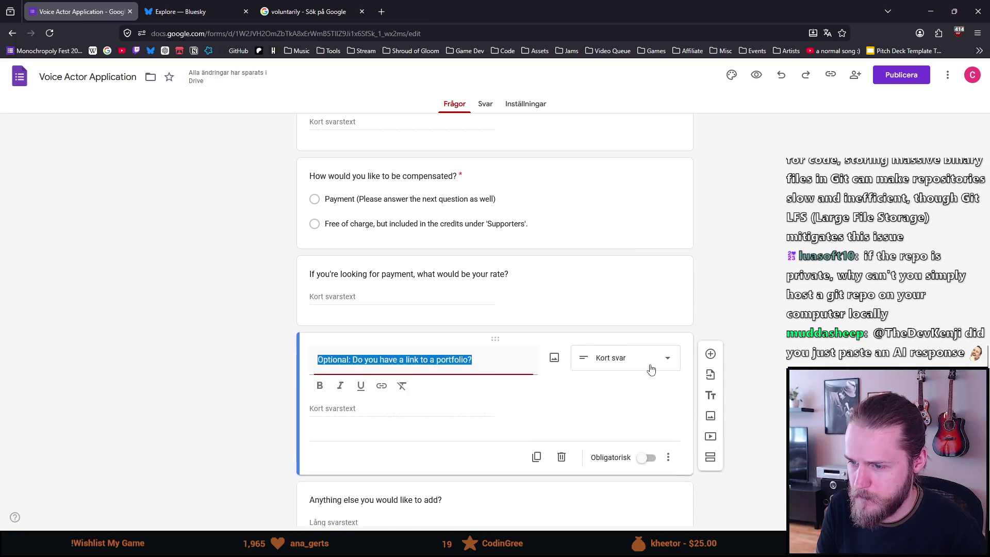
{"action": "left_click", "coordinate": [712, 362]}
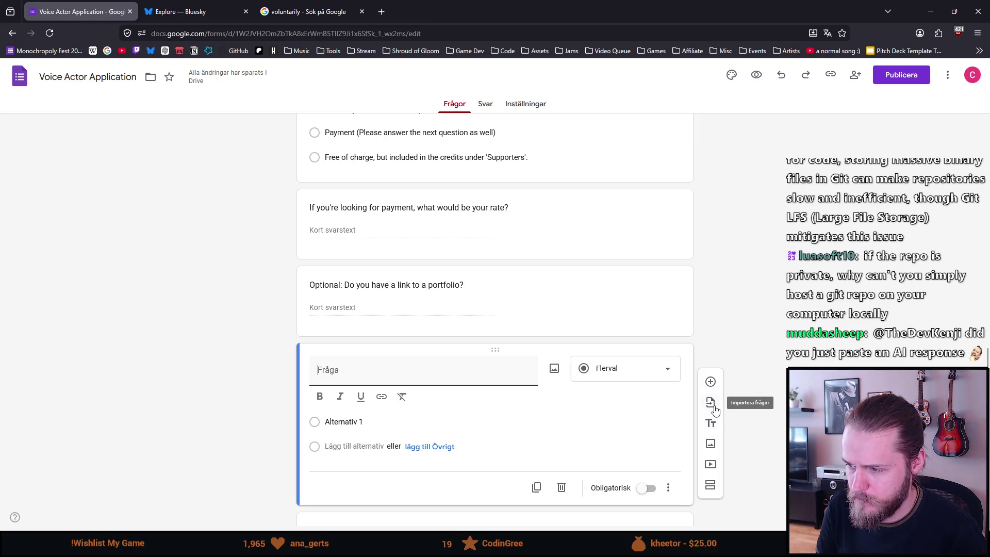
- Make the new question a file upload, allowing Drive uploads restricted to specific file types
{"action": "left_click", "coordinate": [643, 372]}
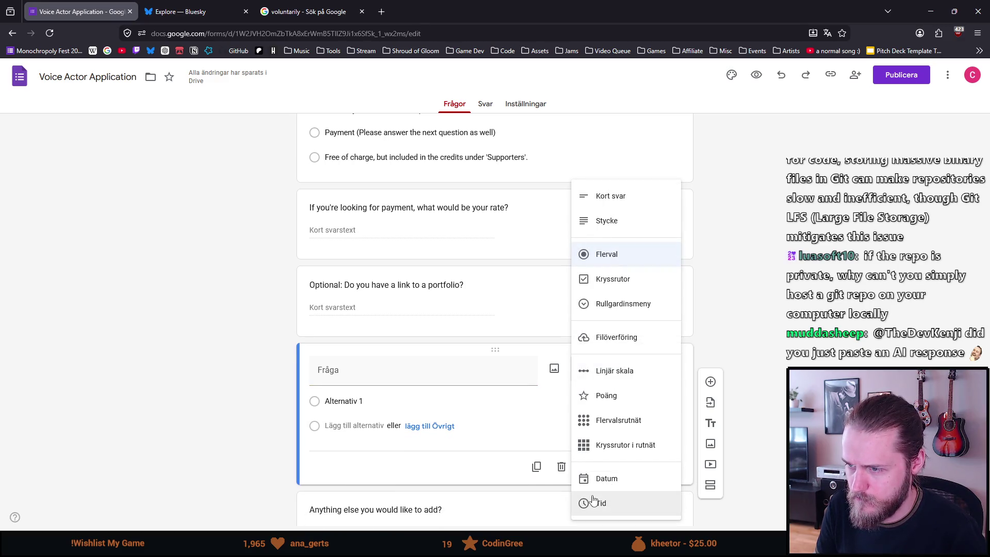
{"action": "left_click", "coordinate": [618, 341]}
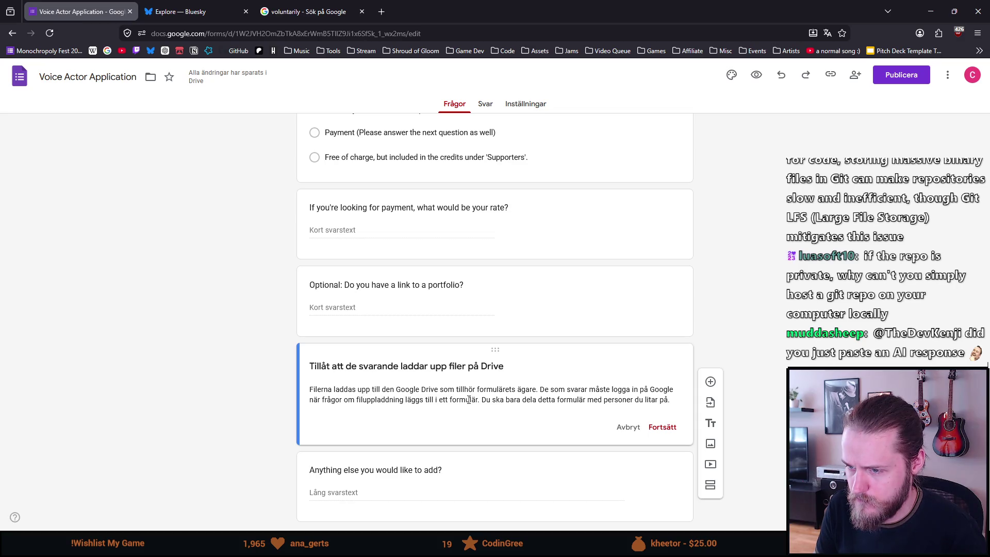
{"action": "left_click", "coordinate": [663, 429]}
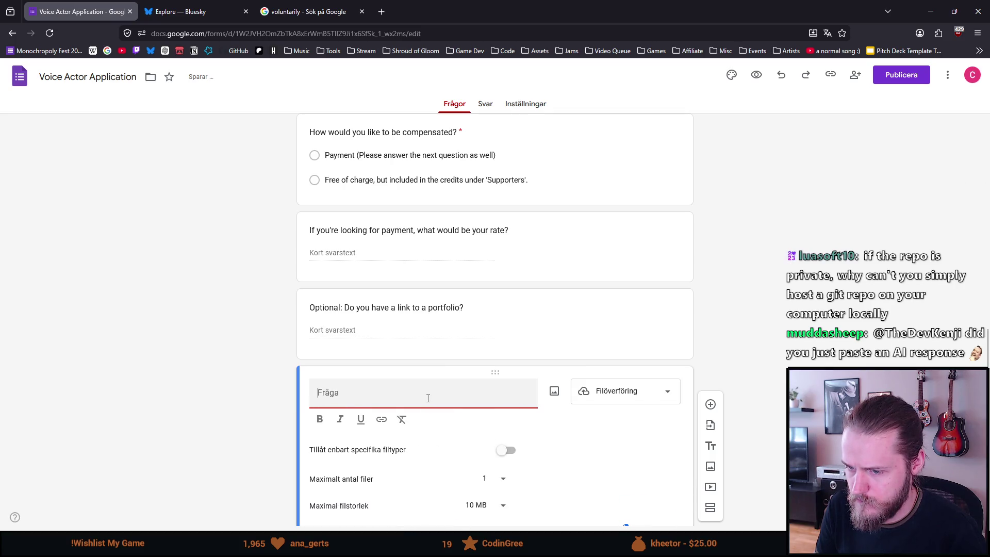
{"action": "left_click", "coordinate": [507, 391]}
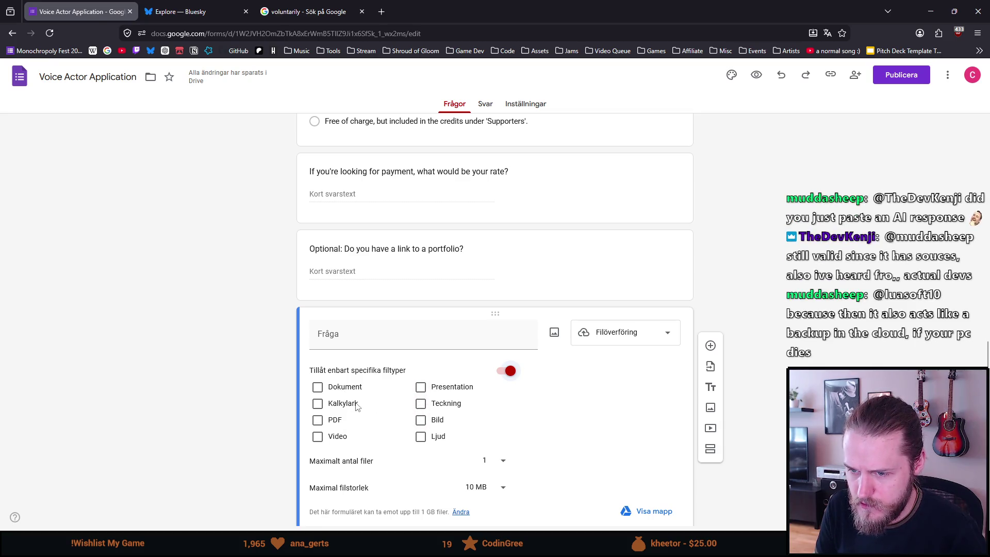
- Accept only audio and video, up to 5 files, capped at 100 MB each
{"action": "left_click", "coordinate": [420, 438]}
{"action": "left_click", "coordinate": [318, 436]}
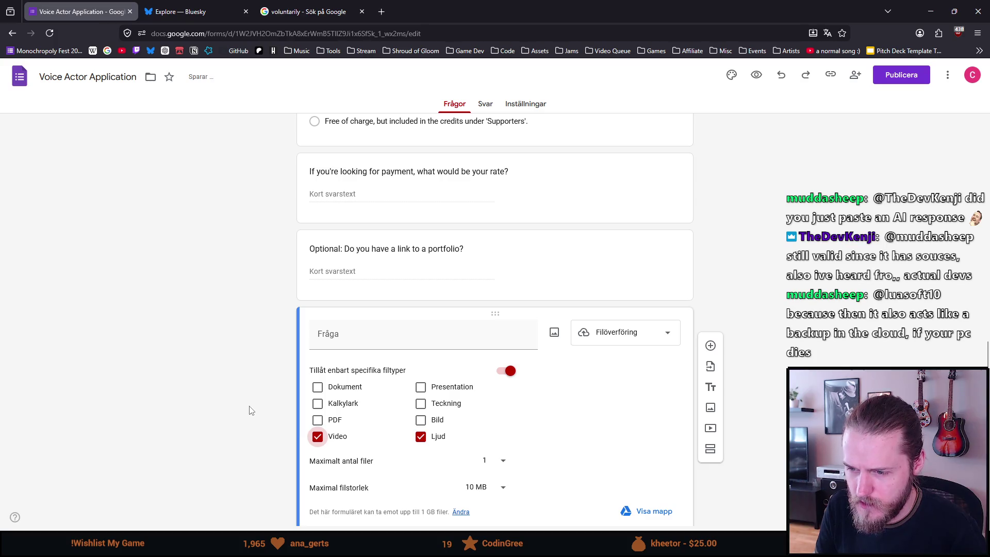
{"action": "scroll", "coordinate": [249, 410], "scroll_direction": "down", "scroll_amount": 2}
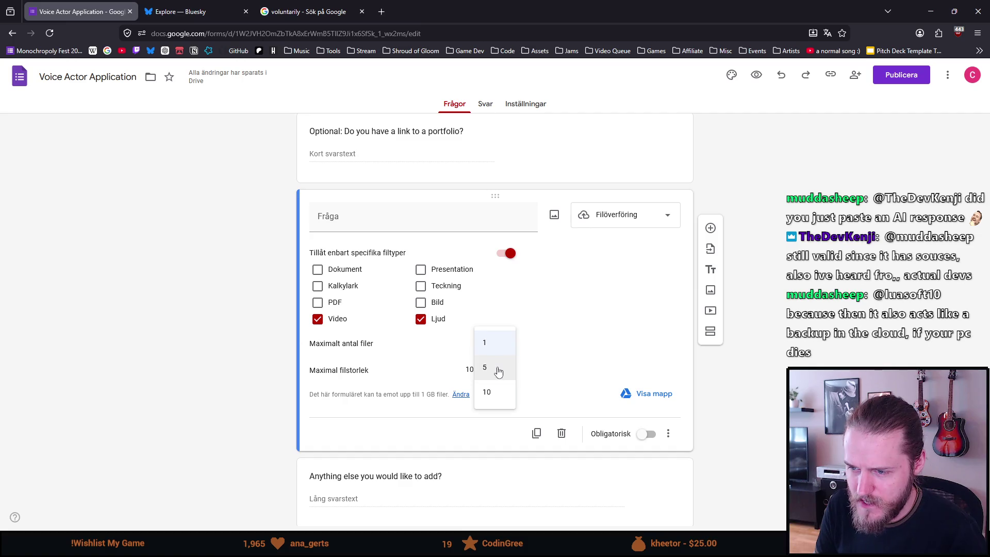
{"action": "left_click", "coordinate": [495, 369]}
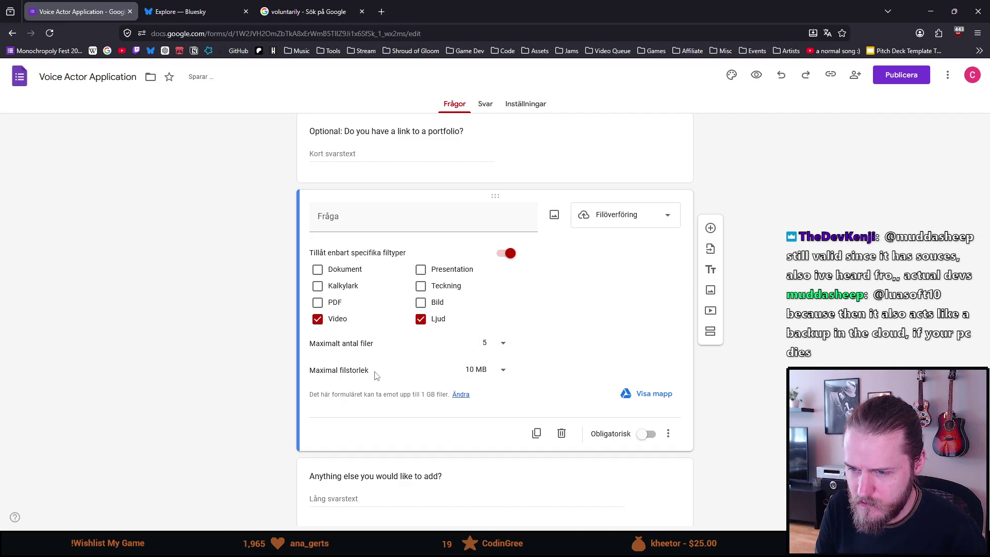
{"action": "left_click", "coordinate": [487, 373]}
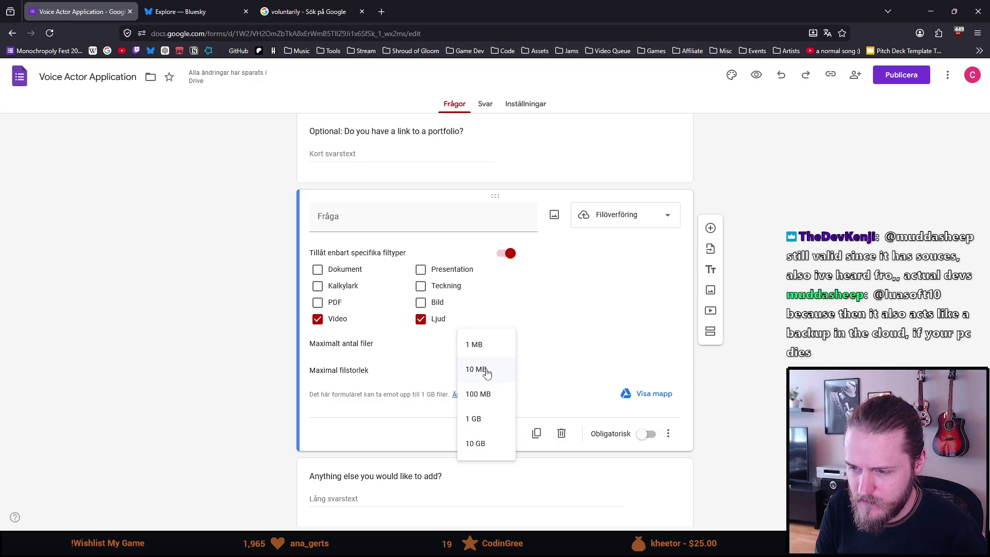
{"action": "left_click", "coordinate": [490, 419]}
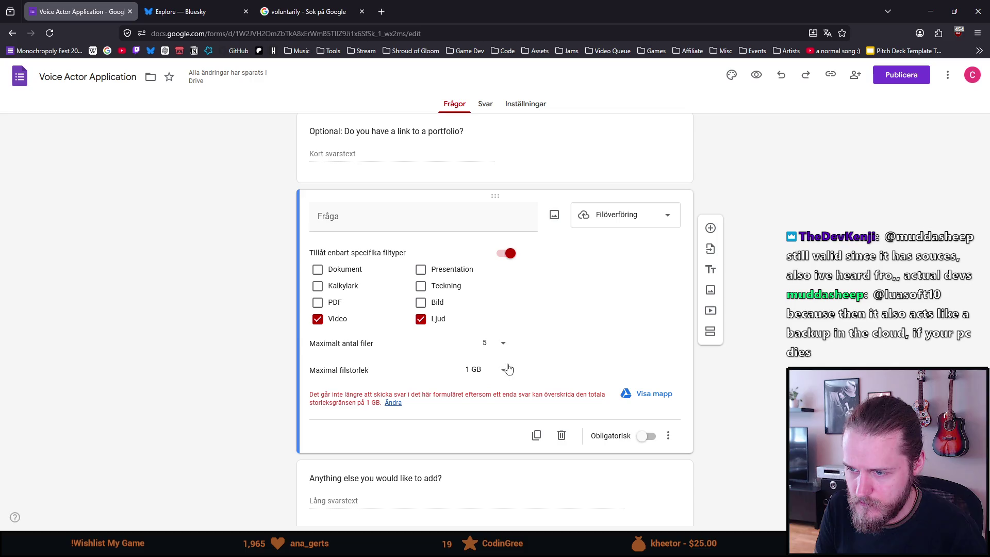
{"action": "left_click", "coordinate": [494, 377]}
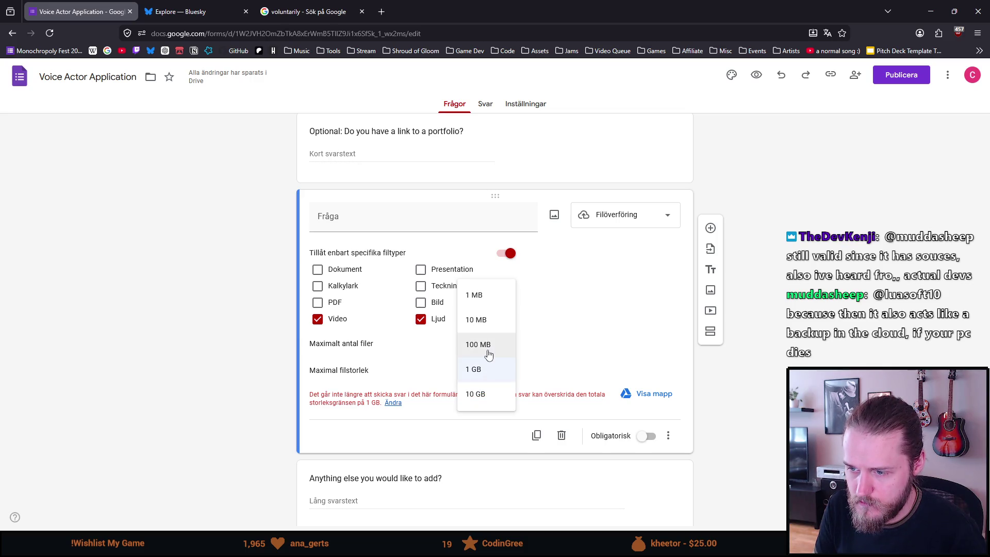
{"action": "left_click", "coordinate": [489, 350]}
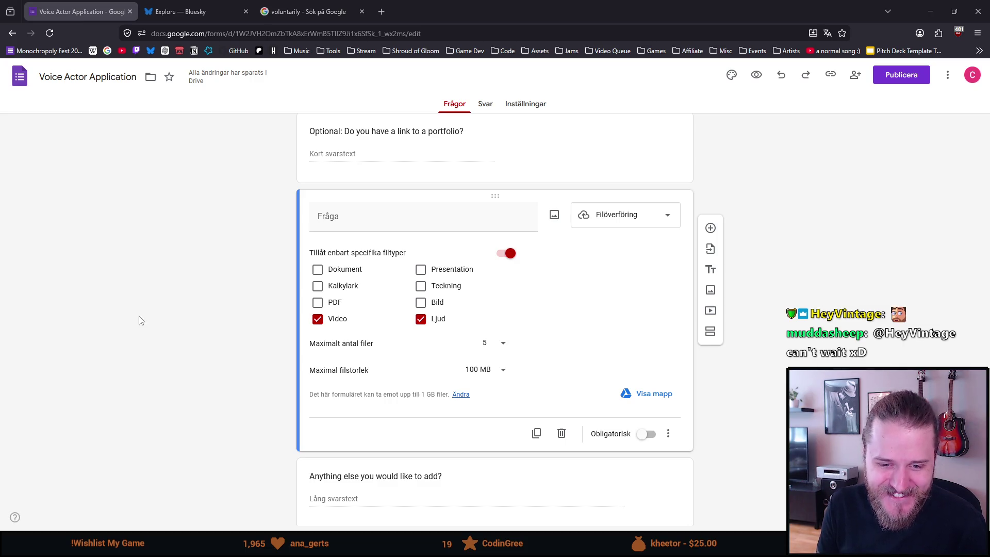
{"action": "scroll", "coordinate": [281, 314], "scroll_direction": "down", "scroll_amount": 1}
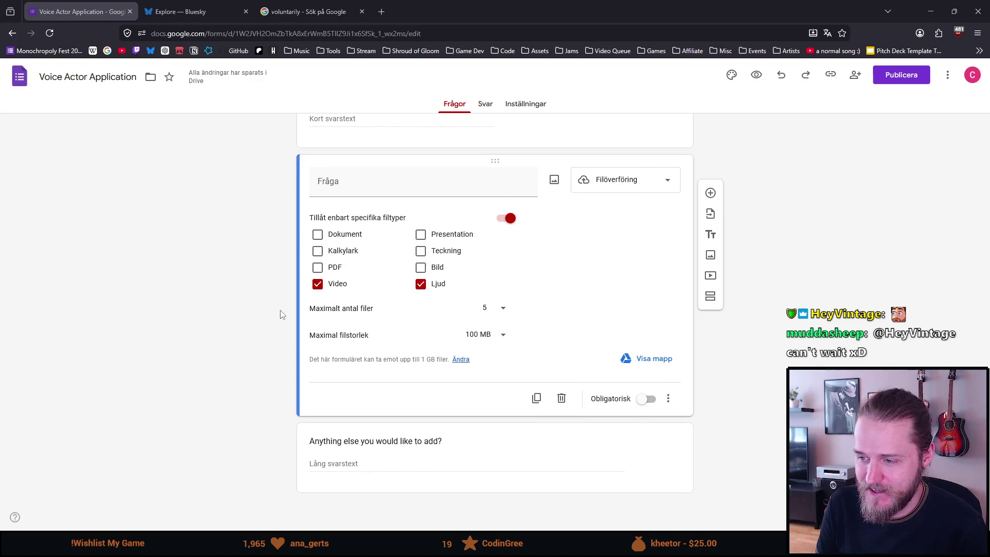
- Make the upload question required, leaving its title empty
{"action": "left_click", "coordinate": [648, 399]}
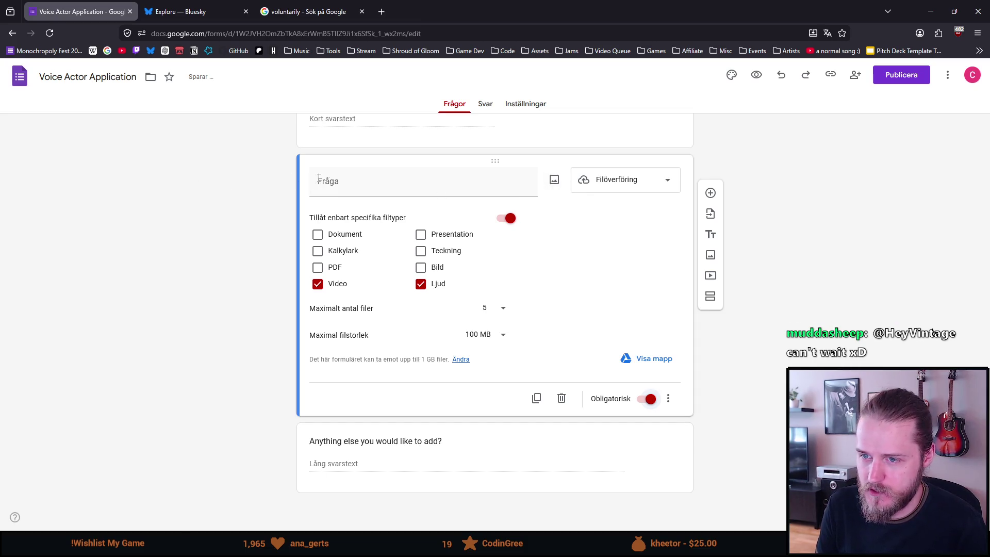
{"action": "left_click", "coordinate": [387, 182]}
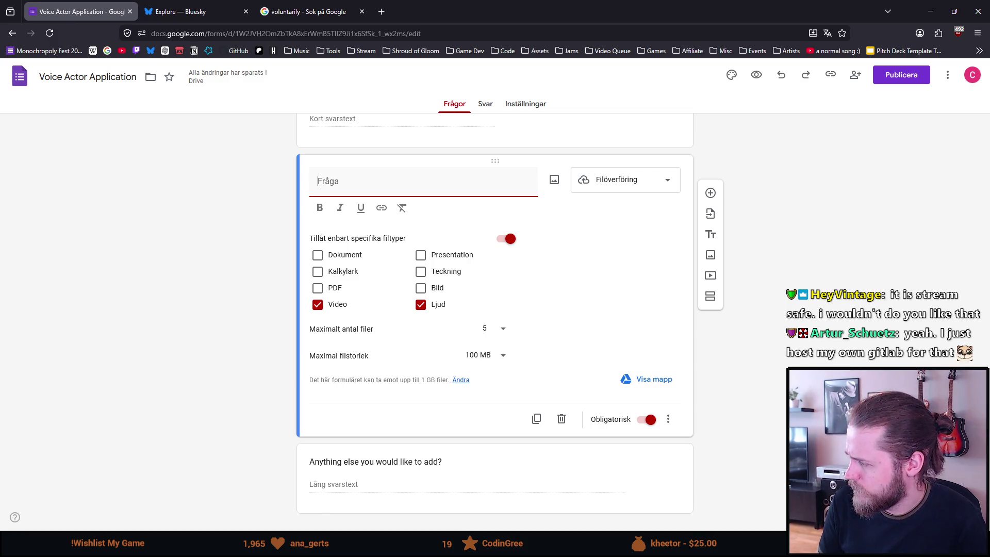
{"action": "key", "text": "Tab"}
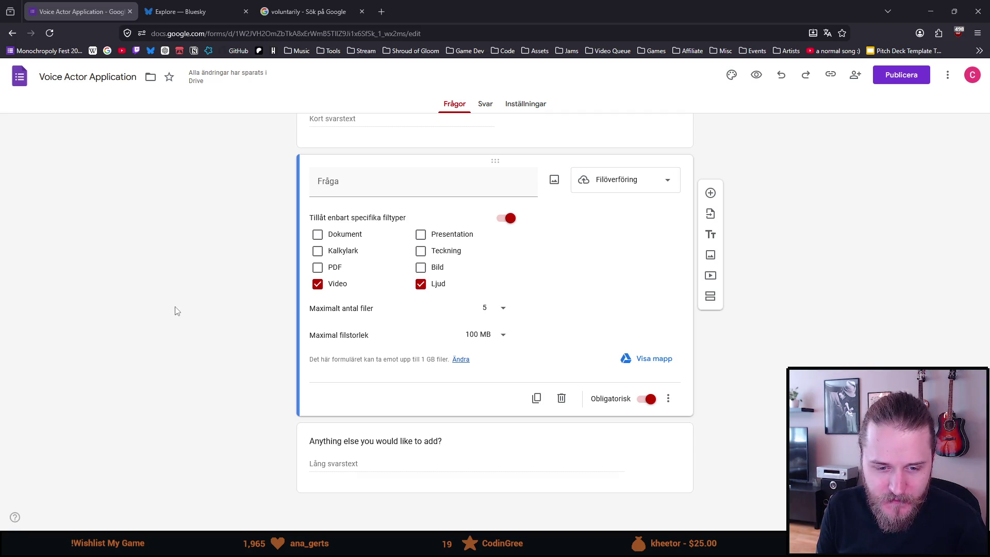
{"action": "scroll", "coordinate": [174, 311], "scroll_direction": "up", "scroll_amount": 3}
{"action": "scroll", "coordinate": [174, 306], "scroll_direction": "down", "scroll_amount": 2}
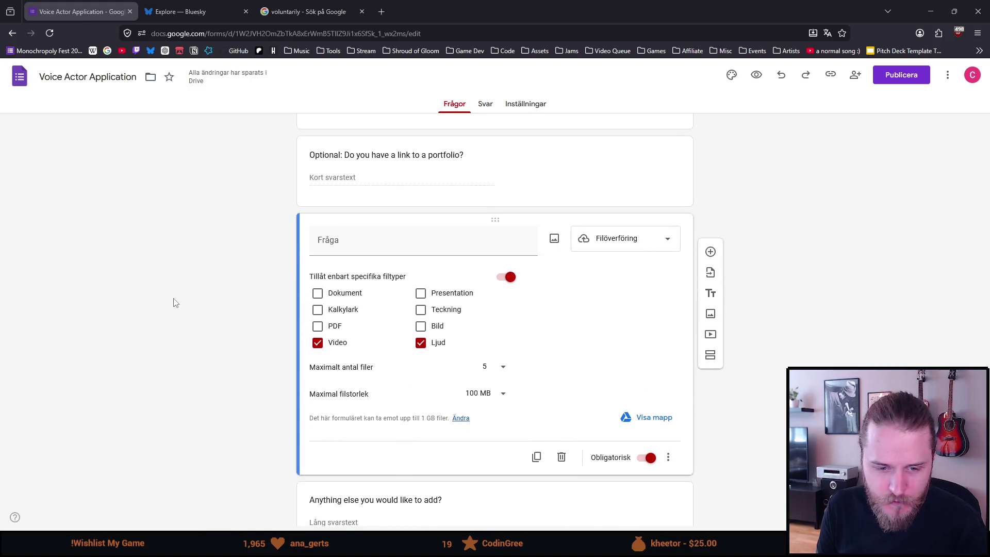
{"action": "scroll", "coordinate": [174, 303], "scroll_direction": "down", "scroll_amount": 2}
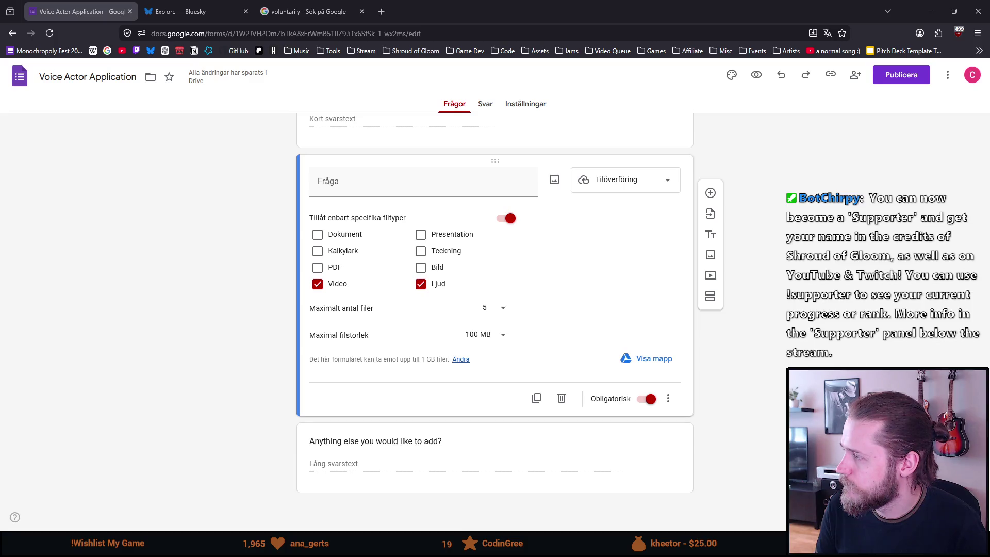
- Title the upload question "Audition recording", correcting the misspelled "Audation"
{"action": "left_click", "coordinate": [370, 194]}
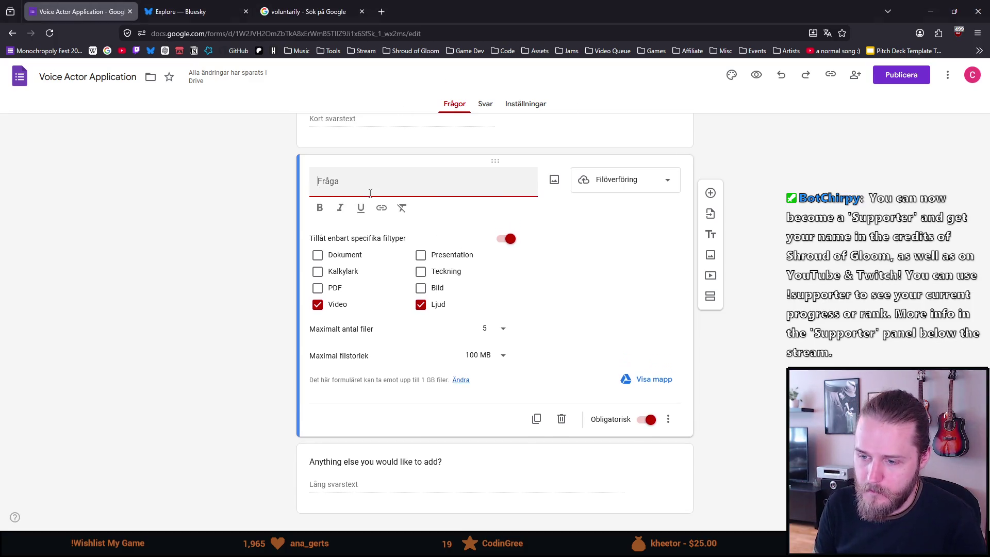
{"action": "type", "text": "Audation recording"}
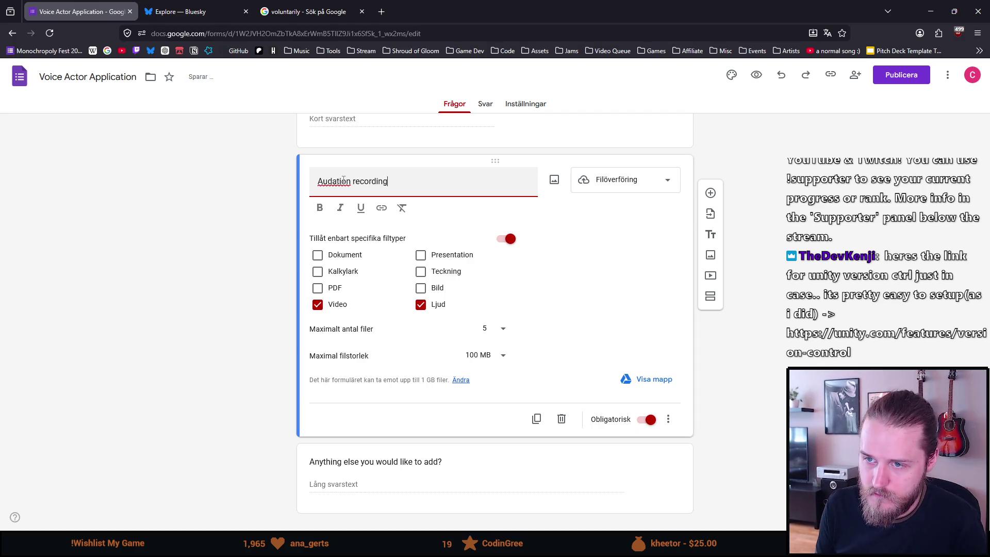
{"action": "left_click", "coordinate": [341, 182]}
{"action": "key", "text": "BackSpace"}
{"action": "type", "text": "i"}
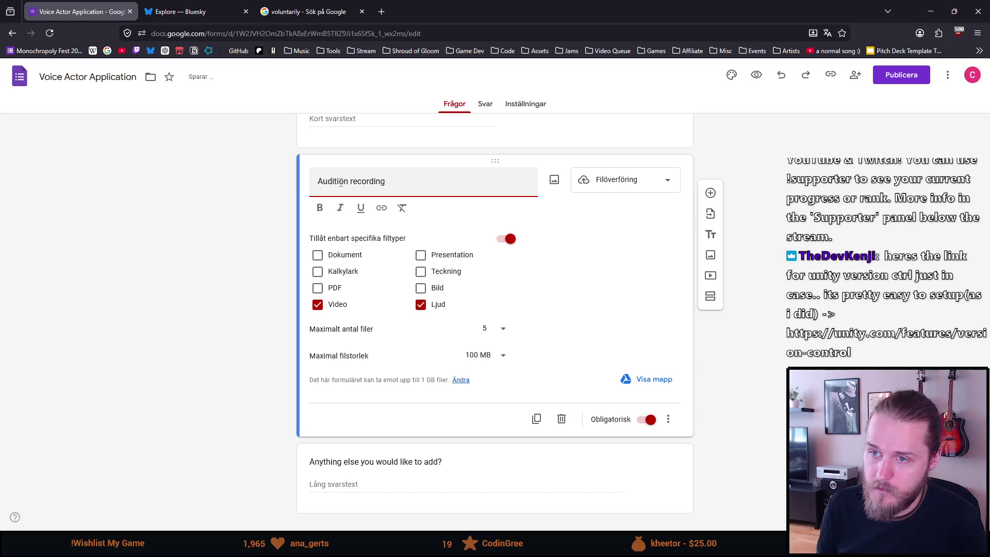
{"action": "left_click", "coordinate": [204, 248]}
{"action": "scroll", "coordinate": [475, 377], "scroll_direction": "up", "scroll_amount": 1}
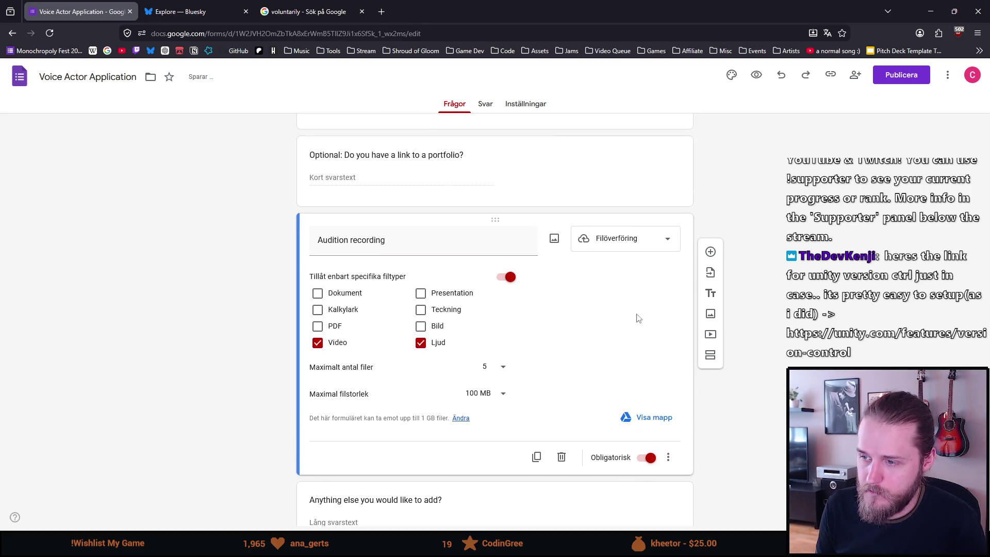
- Reopen the question and finish the title as "Audition recording:" with a trailing colon
{"action": "left_click", "coordinate": [563, 152]}
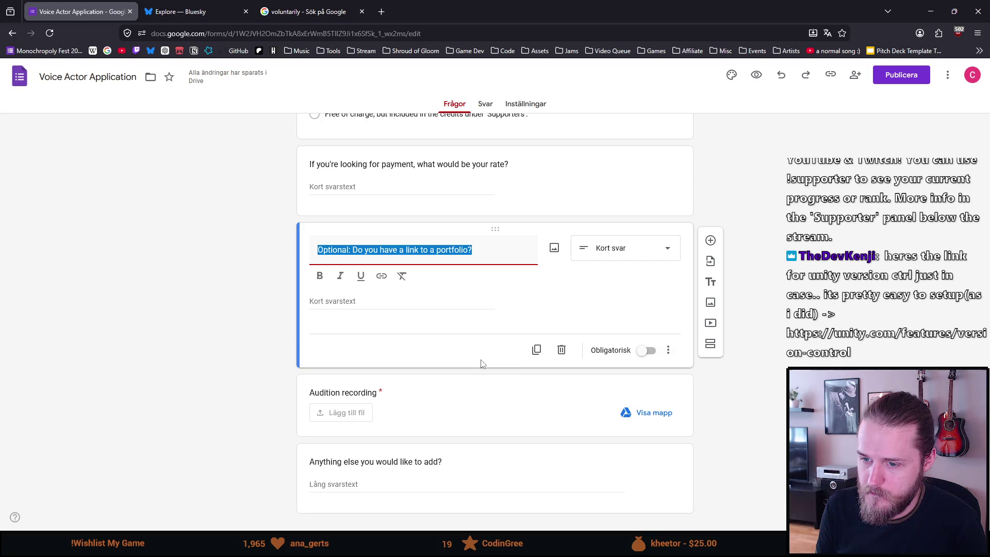
{"action": "left_click", "coordinate": [461, 392]}
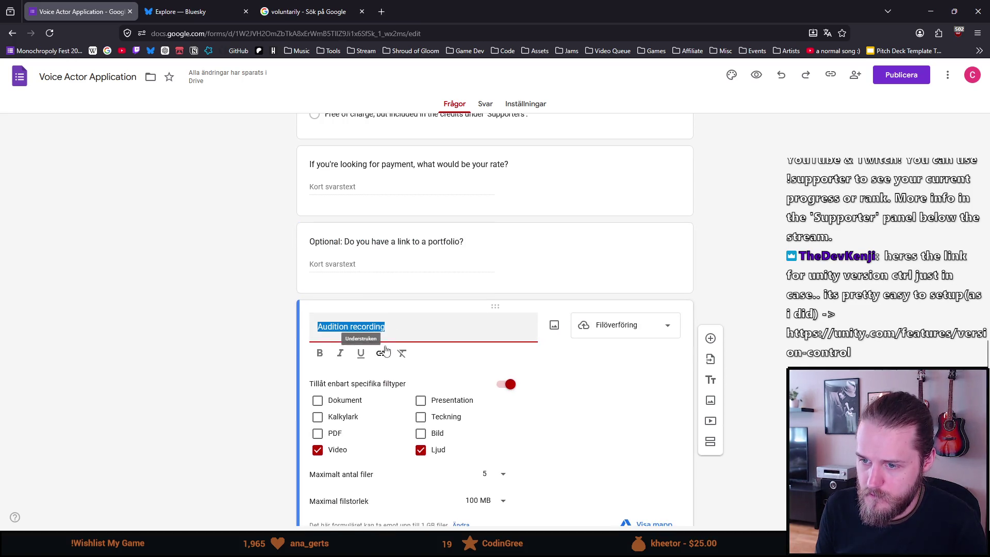
{"action": "left_click", "coordinate": [407, 326]}
{"action": "type", "text": ":"}
{"action": "left_click", "coordinate": [155, 260]}
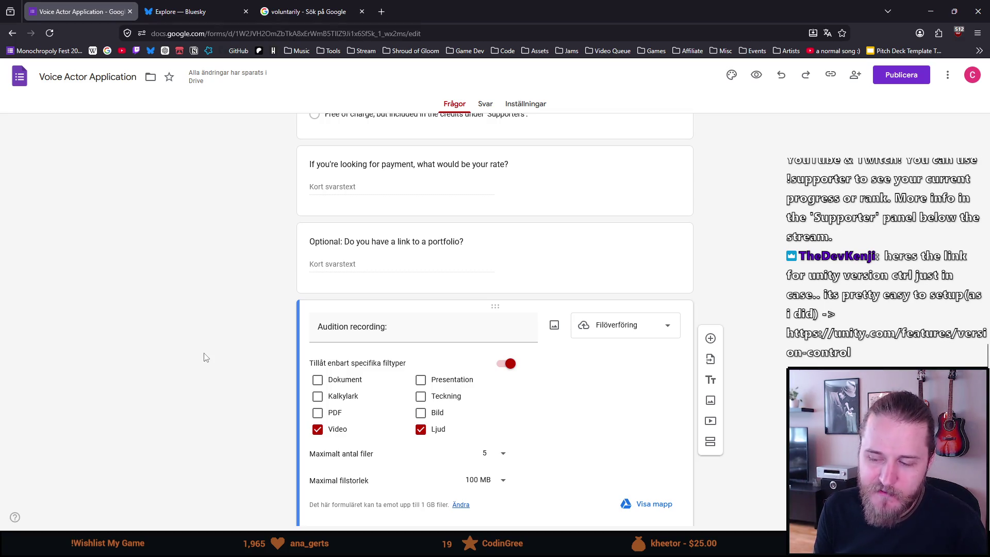
- Drag the portfolio-link question below the "Audition recording:" question
{"action": "left_click", "coordinate": [399, 241]}
{"action": "left_click", "coordinate": [150, 323]}
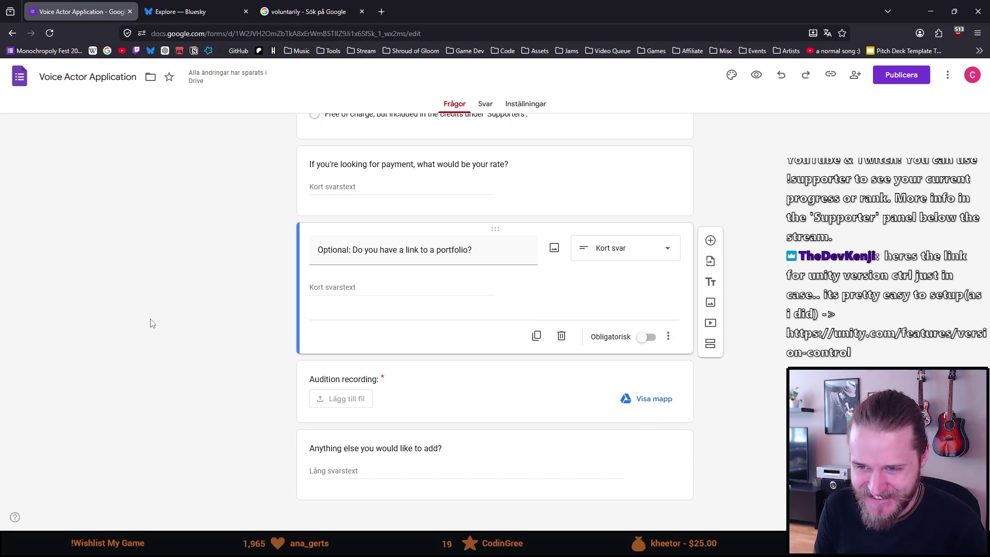
{"action": "scroll", "coordinate": [151, 324], "scroll_direction": "up", "scroll_amount": 4}
{"action": "scroll", "coordinate": [152, 323], "scroll_direction": "down", "scroll_amount": 1}
{"action": "scroll", "coordinate": [152, 324], "scroll_direction": "up", "scroll_amount": 2}
{"action": "scroll", "coordinate": [151, 324], "scroll_direction": "down", "scroll_amount": 1}
{"action": "scroll", "coordinate": [152, 323], "scroll_direction": "down", "scroll_amount": 2}
{"action": "scroll", "coordinate": [151, 323], "scroll_direction": "down", "scroll_amount": 1}
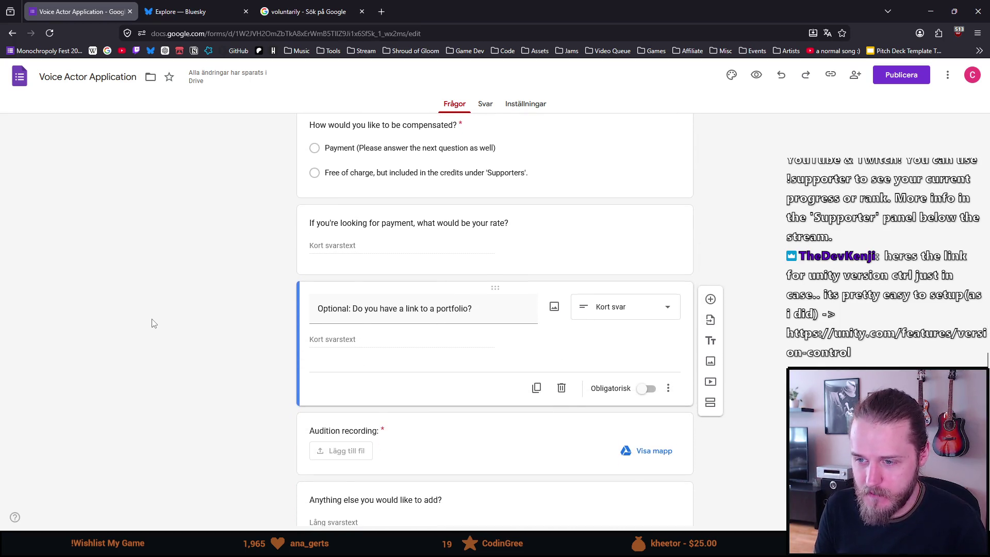
{"action": "scroll", "coordinate": [278, 302], "scroll_direction": "down", "scroll_amount": 1}
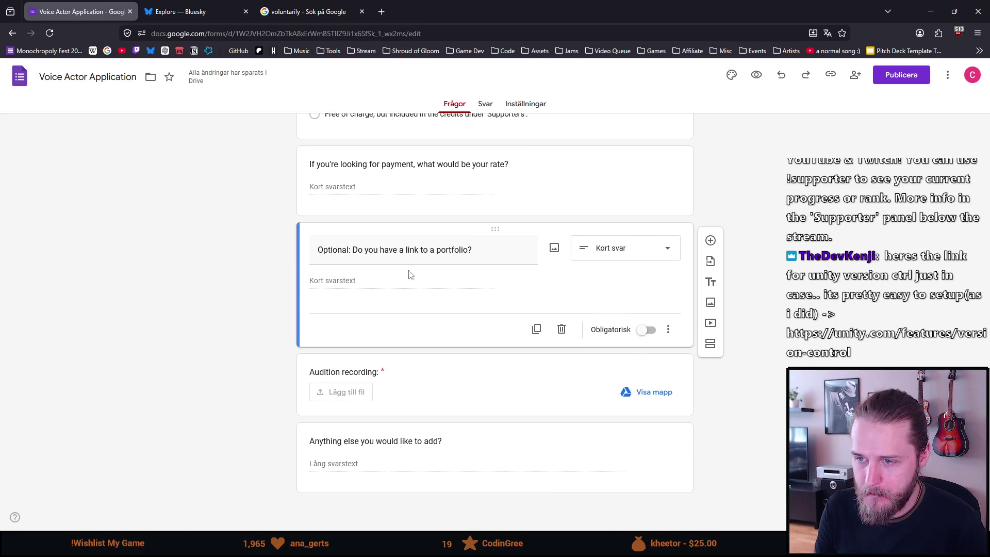
{"action": "left_click", "coordinate": [485, 256]}
{"action": "left_click_drag", "start_coordinate": [485, 255], "coordinate": [484, 341]}
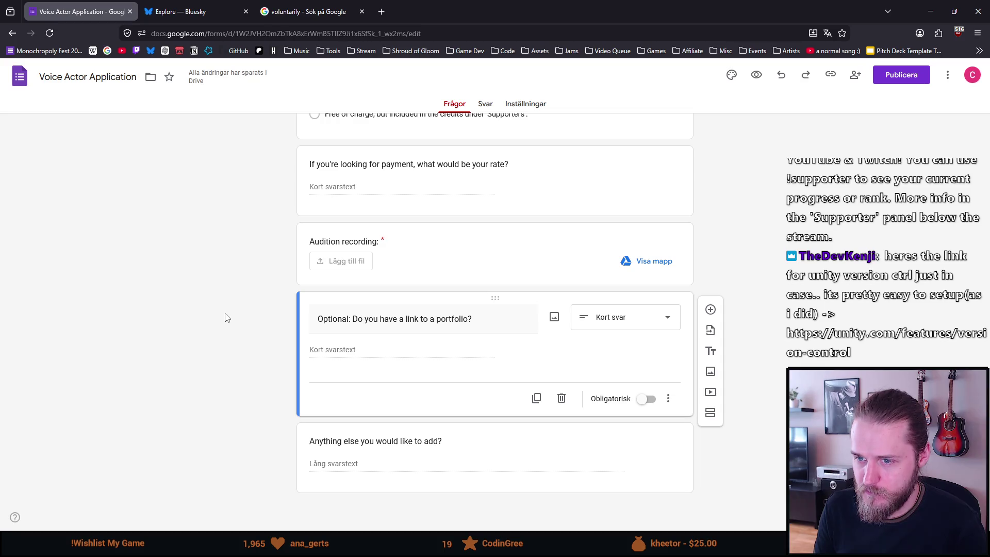
{"action": "scroll", "coordinate": [226, 317], "scroll_direction": "up", "scroll_amount": 1}
{"action": "scroll", "coordinate": [227, 317], "scroll_direction": "up", "scroll_amount": 2}
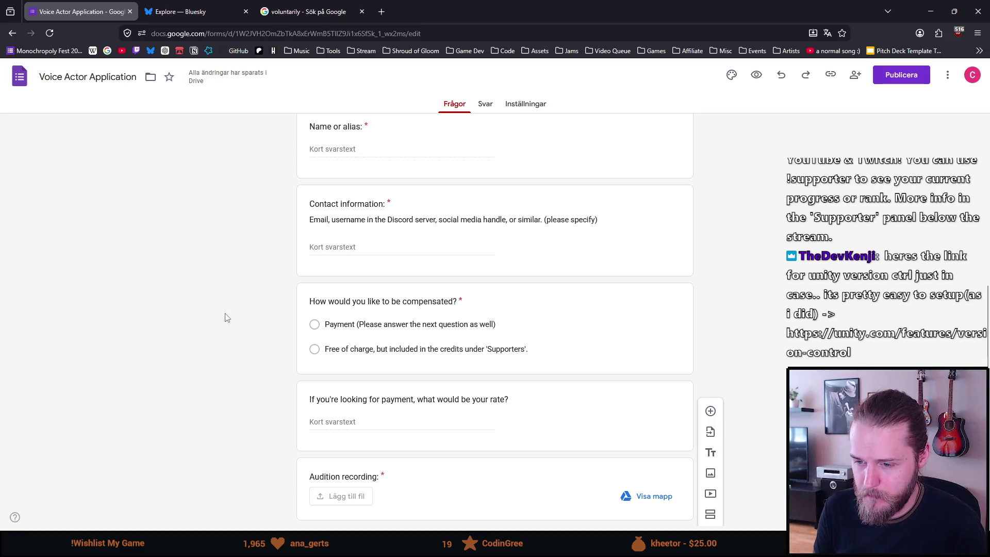
{"action": "scroll", "coordinate": [248, 311], "scroll_direction": "down", "scroll_amount": 2}
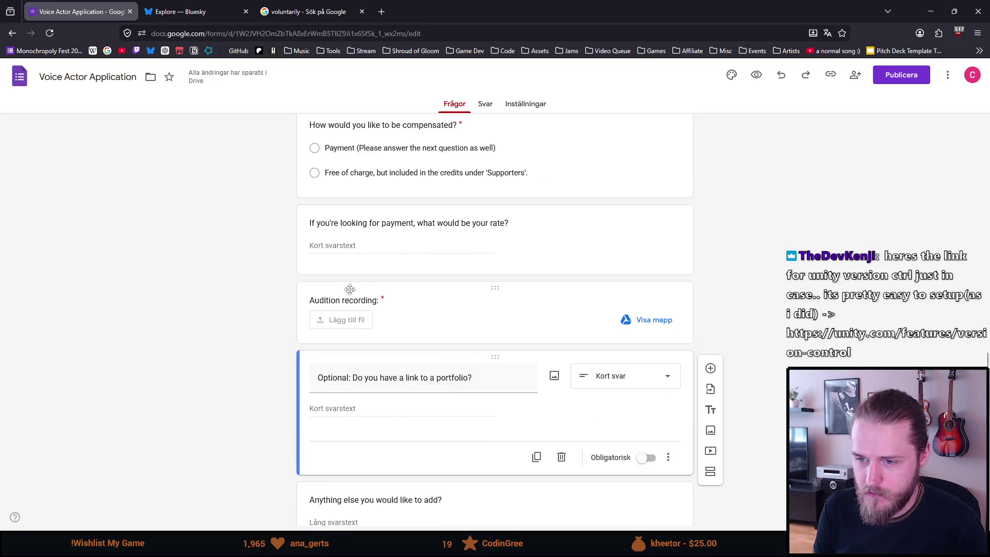
{"action": "left_click", "coordinate": [387, 300]}
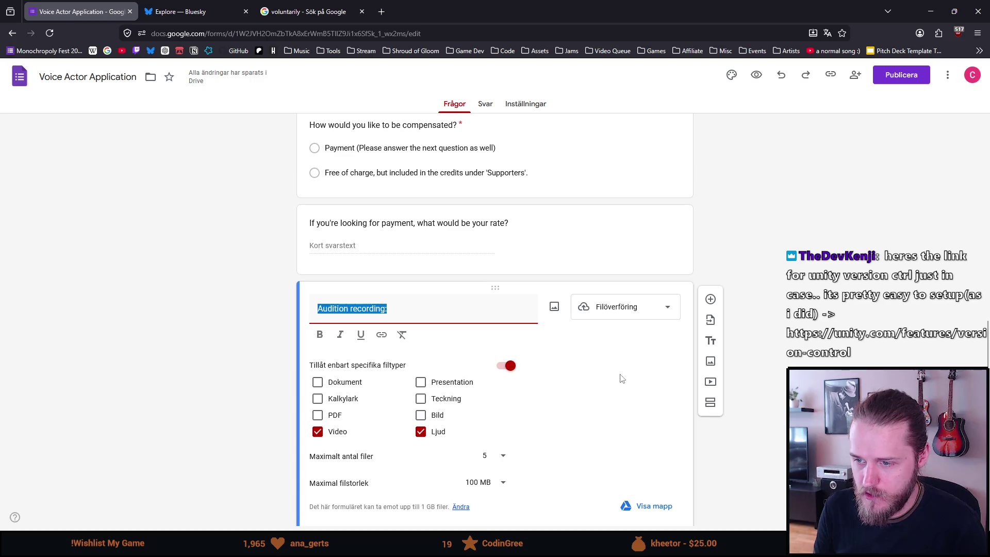
{"action": "scroll", "coordinate": [652, 425], "scroll_direction": "down", "scroll_amount": 1}
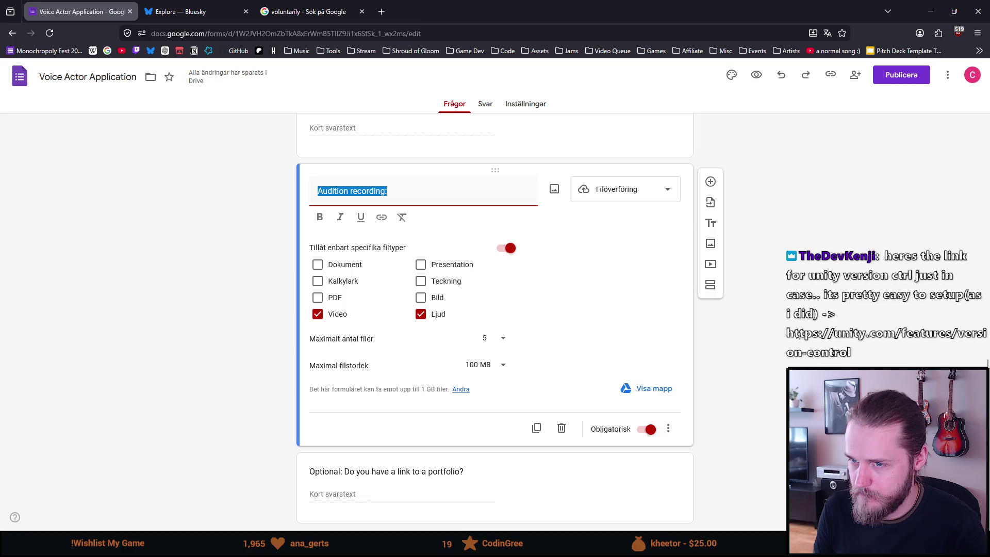
{"action": "left_click", "coordinate": [880, 363]}
{"action": "scroll", "coordinate": [769, 209], "scroll_direction": "up", "scroll_amount": 2}
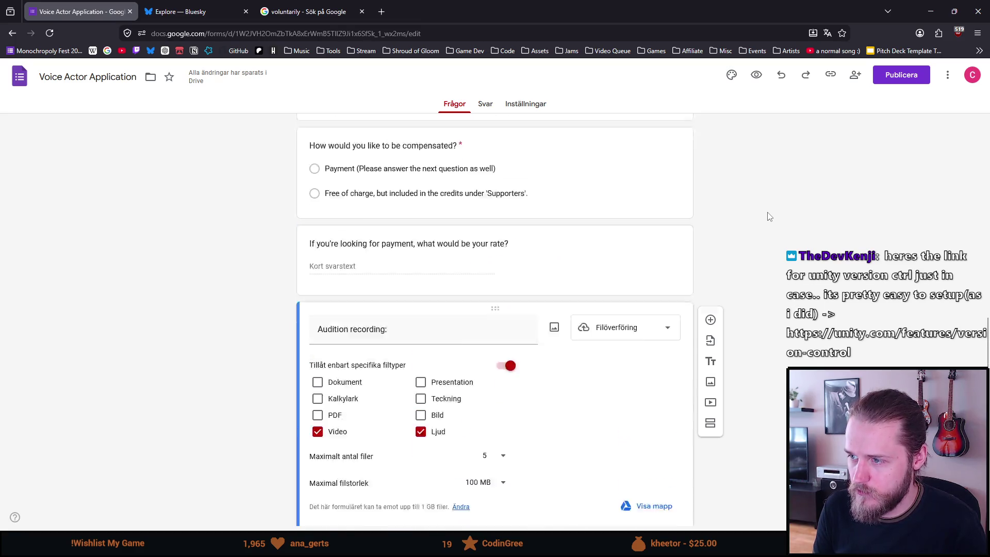
{"action": "left_click", "coordinate": [681, 286]}
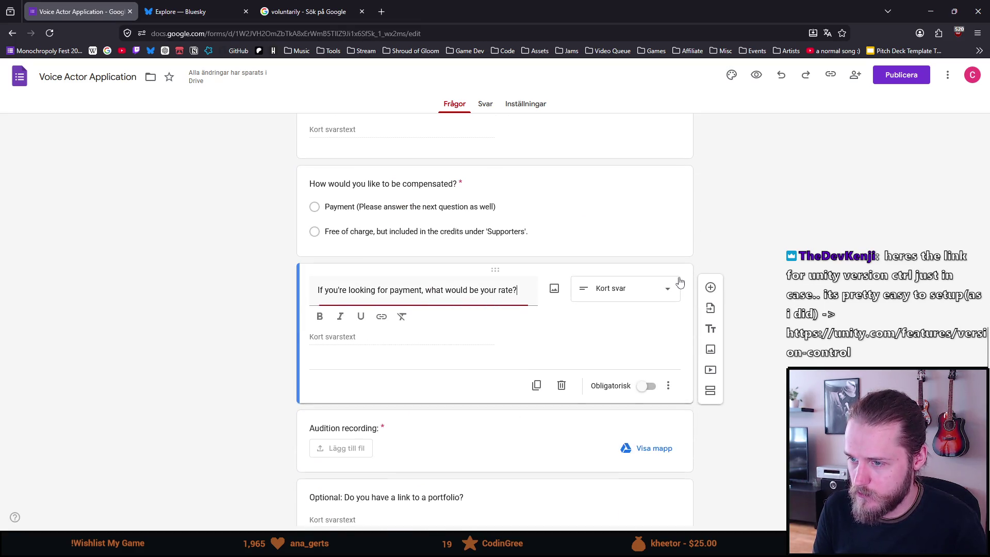
{"action": "left_click", "coordinate": [710, 280]}
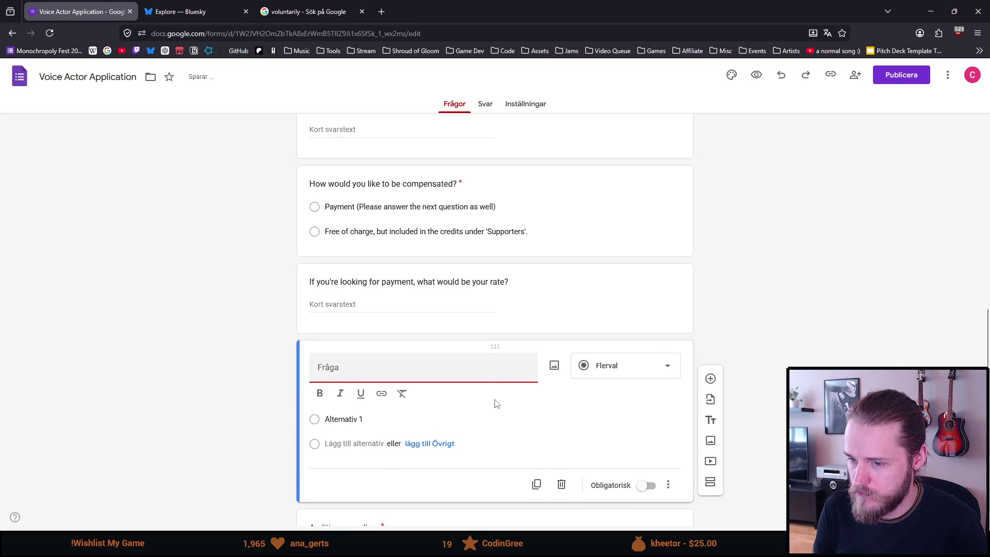
{"action": "left_click", "coordinate": [614, 372]}
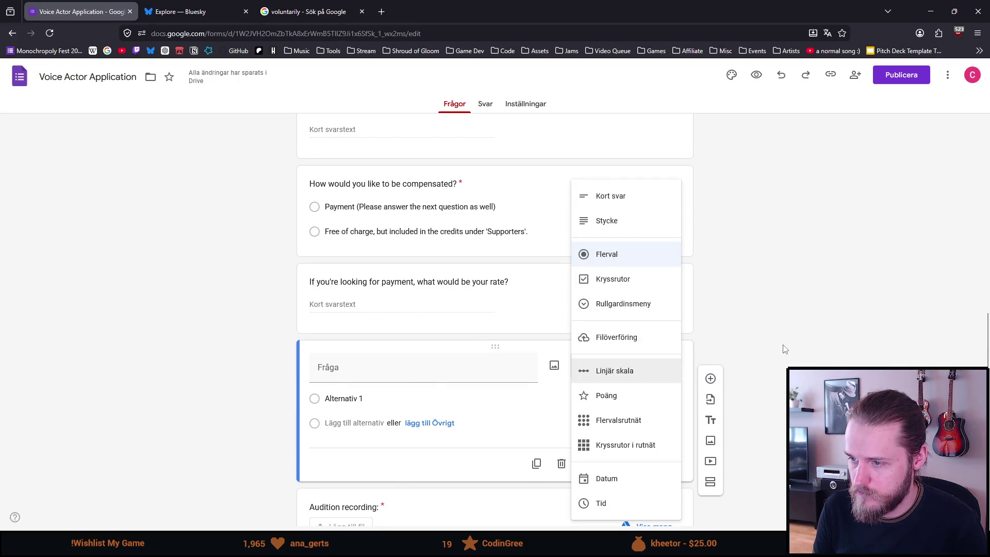
{"action": "left_click", "coordinate": [767, 321]}
{"action": "left_click", "coordinate": [562, 463]}
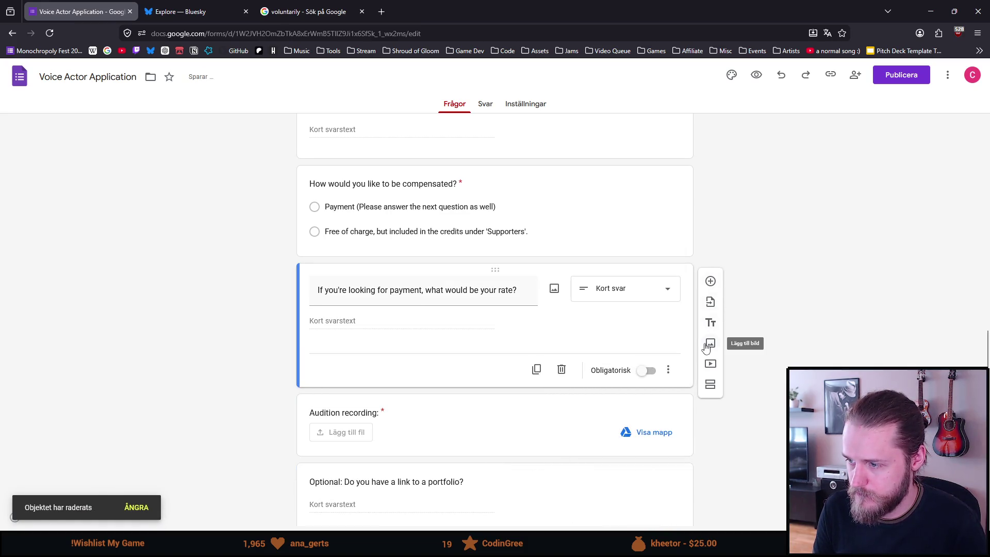
{"action": "left_click", "coordinate": [709, 365]}
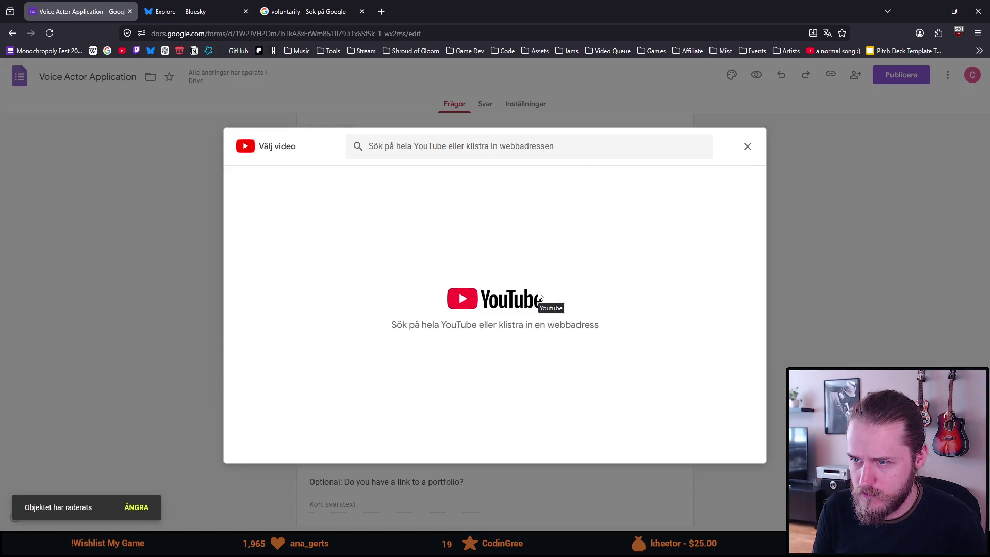
{"action": "left_click", "coordinate": [749, 150]}
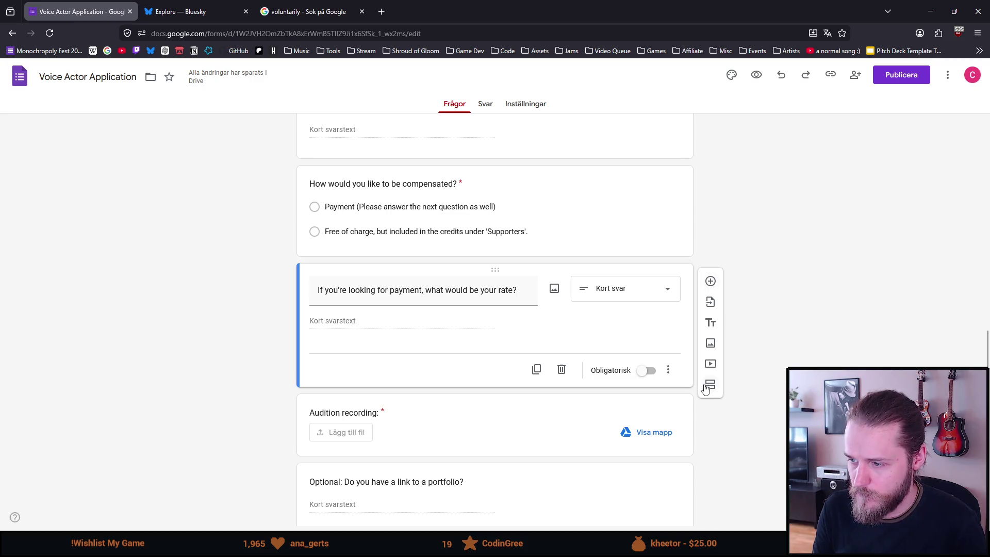
- Add a text section whose description starts "Script:" followed by the opening line about a brother
{"action": "left_click", "coordinate": [711, 322]}
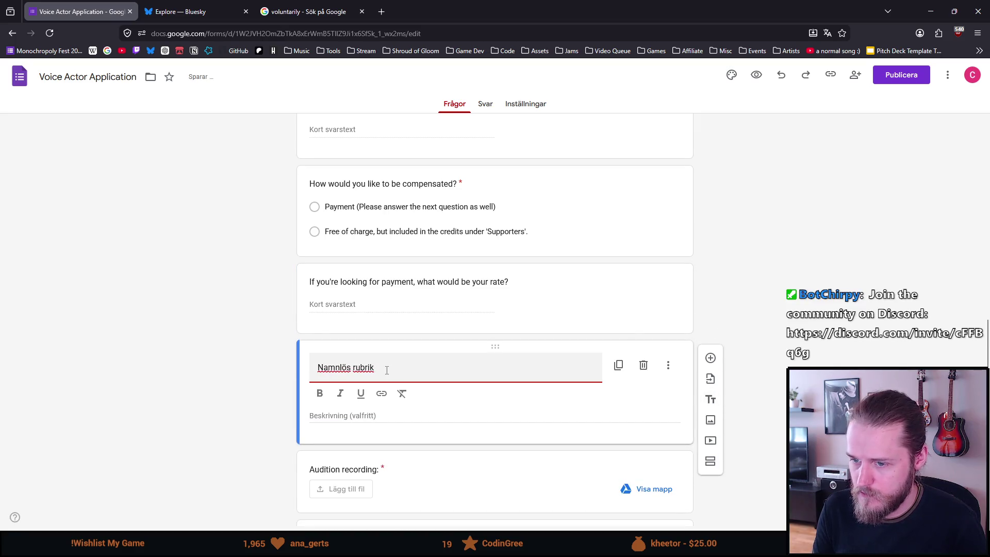
{"action": "left_click", "coordinate": [355, 415]}
{"action": "type", "text": "Script:"}
{"action": "key", "text": "Return"}
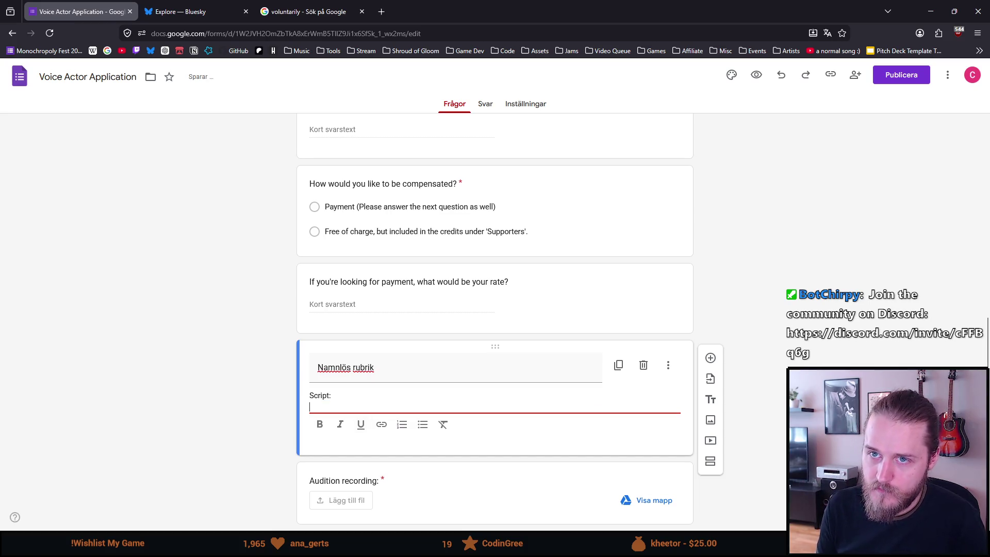
{"action": "type", "text": "My name is James Sullivan, ain"}
{"action": "type", "text": "'m "}
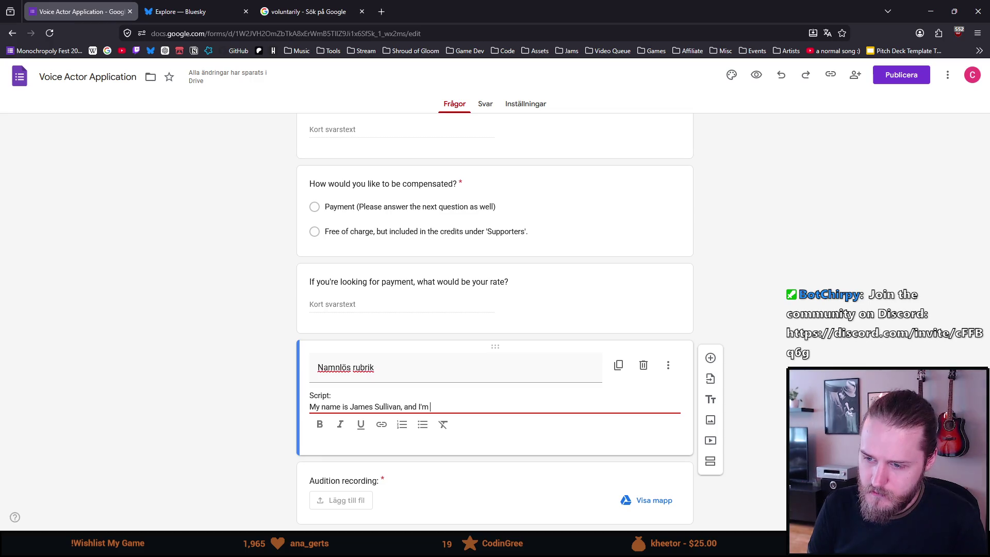
{"action": "type", "text": "writing because I fear sometyhi"}
{"action": "key", "text": "BackSpace"}
{"action": "key", "text": "BackSpace"}
{"action": "type", "text": "y"}
{"action": "key", "text": "BackSpace"}
{"action": "type", "text": "hing m"}
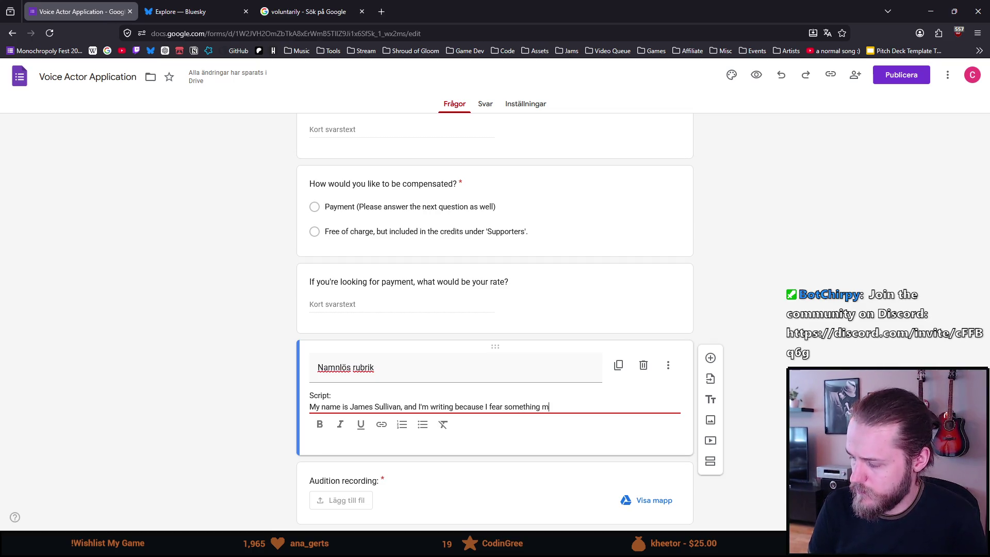
{"action": "type", "text": "ay have happened "}
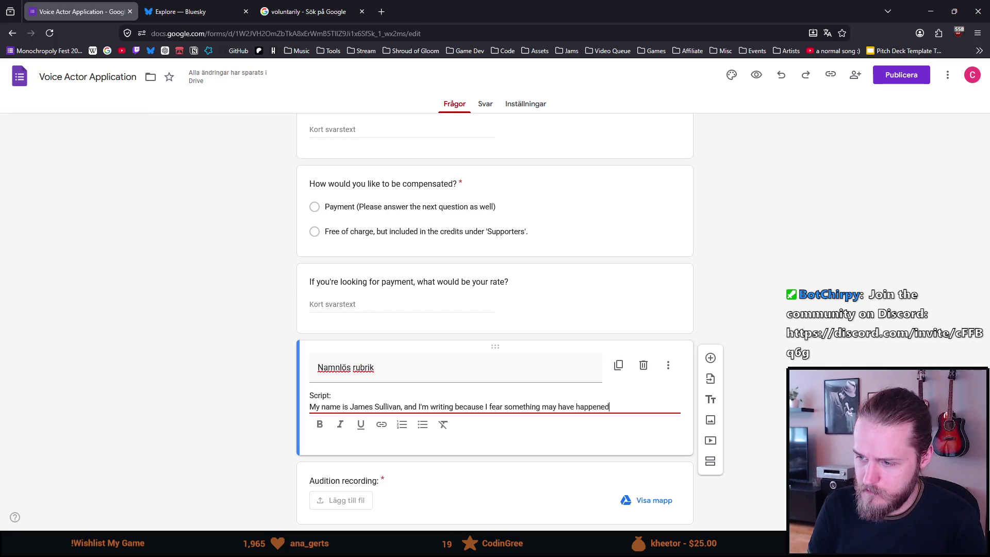
{"action": "type", "text": "to my"}
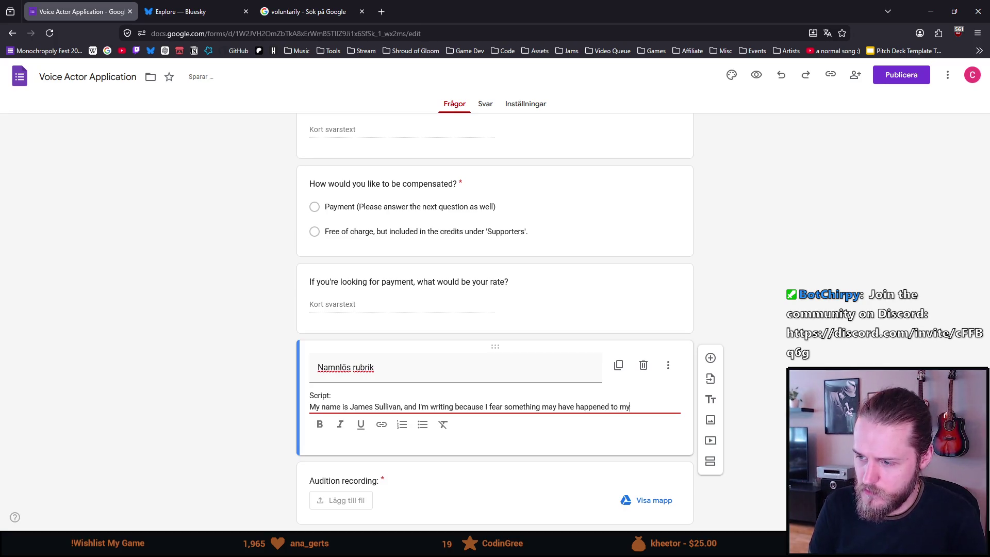
{"action": "type", "text": " brothe"}
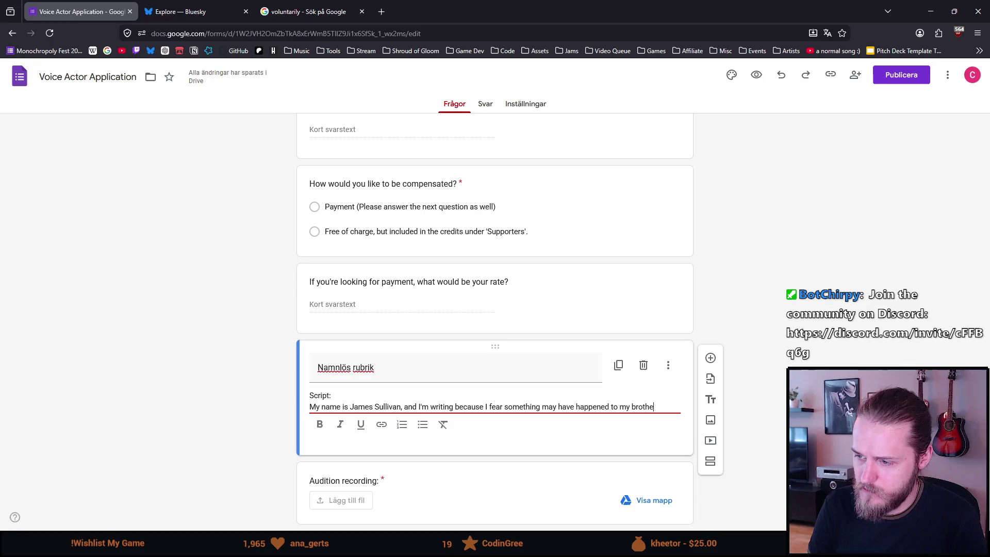
{"action": "type", "text": "r, Edmund."}
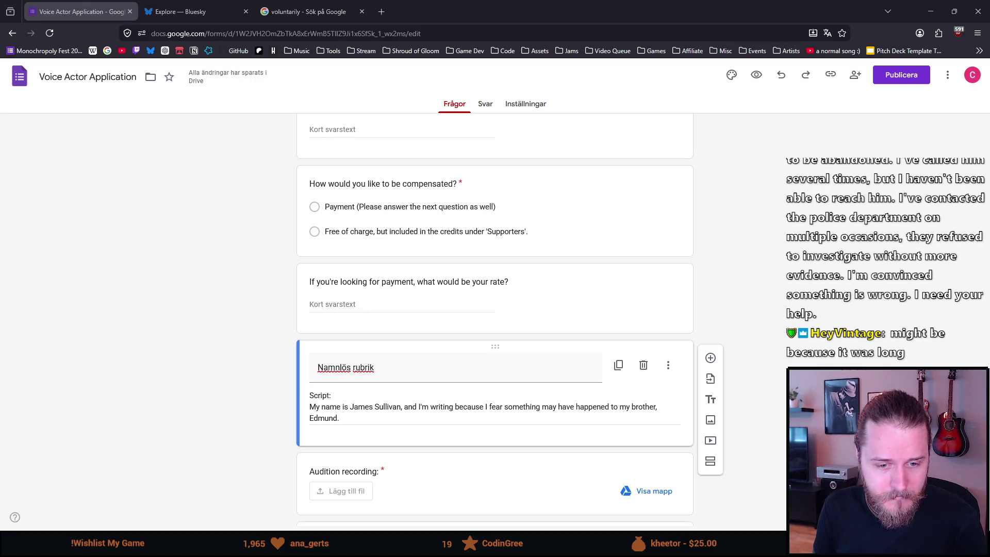
- Replace the draft script with the full pasted paragraph ending "I need your help."
{"action": "left_click", "coordinate": [376, 416]}
{"action": "key", "text": "shift+Home"}
{"action": "key", "text": "shift+Up"}
{"action": "type", "text": "My name is James Sullivan, and I'm writing because I fear something may have happened to my brother, Edmund. I went to visit him two days ago, but his manor seems to be abandoned. I've called him several times, but I haven't been able to reach him. I've contacted the police department on multiple occasions, they refused to investigate without more evidence. I'm convinced something is wrong. I need your help."}
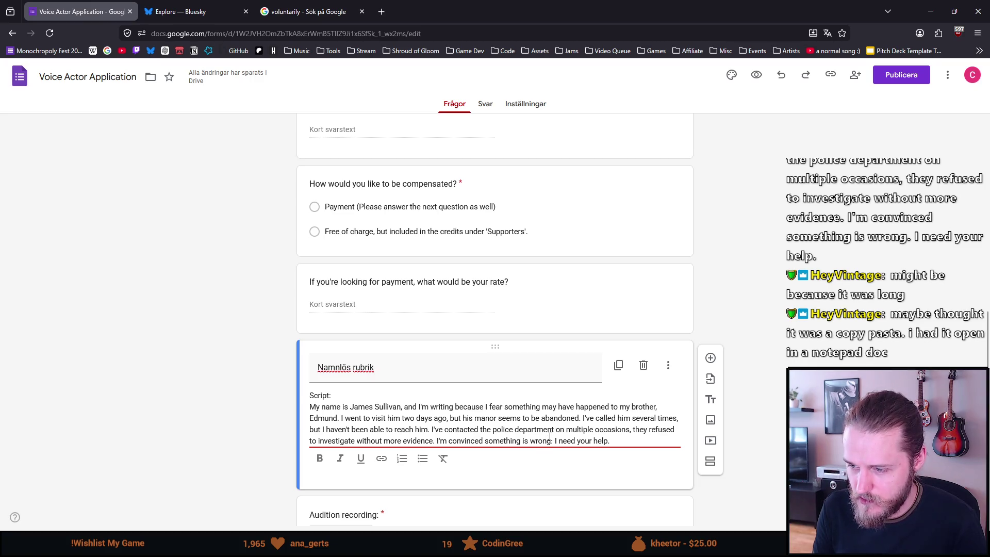
{"action": "scroll", "coordinate": [492, 418], "scroll_direction": "down", "scroll_amount": 2}
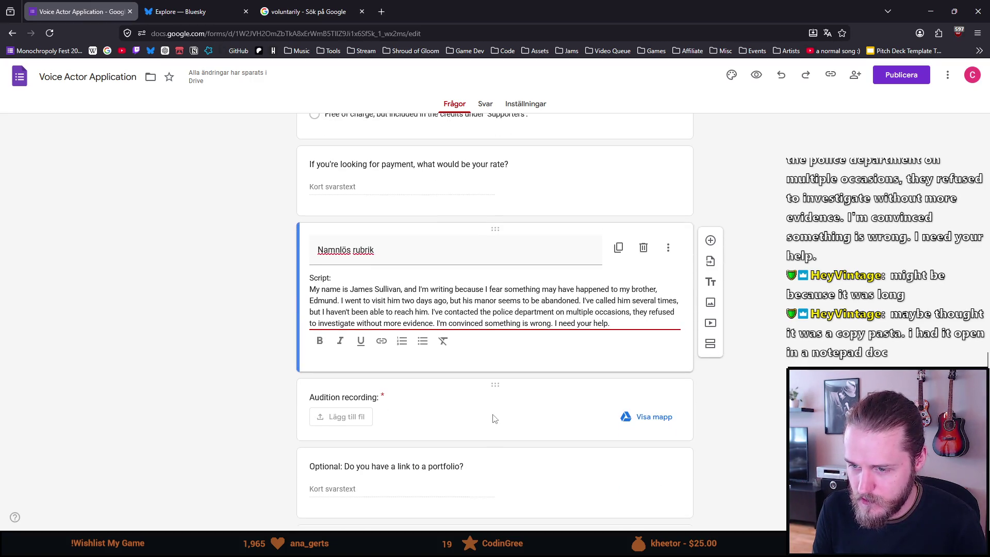
{"action": "scroll", "coordinate": [493, 419], "scroll_direction": "up", "scroll_amount": 1}
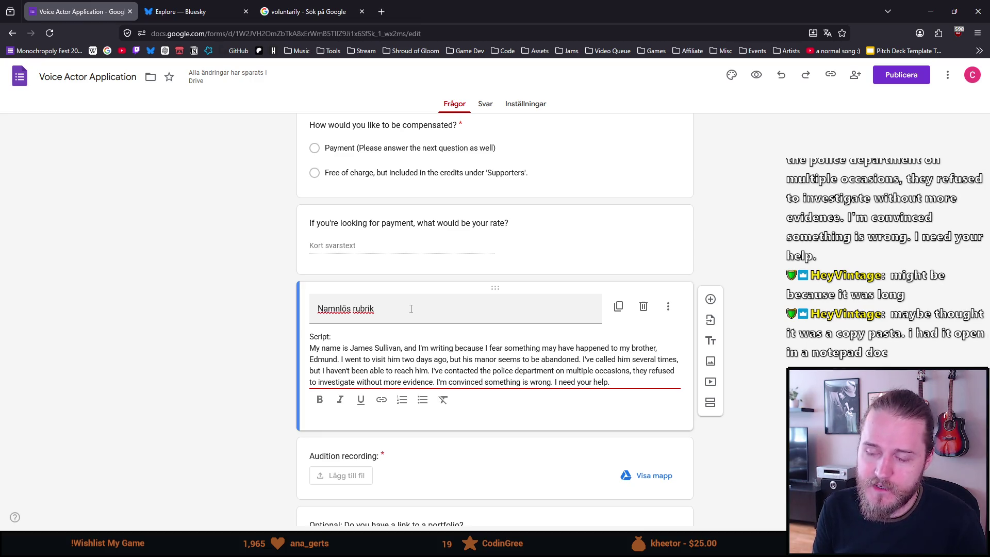
{"action": "left_click", "coordinate": [411, 309]}
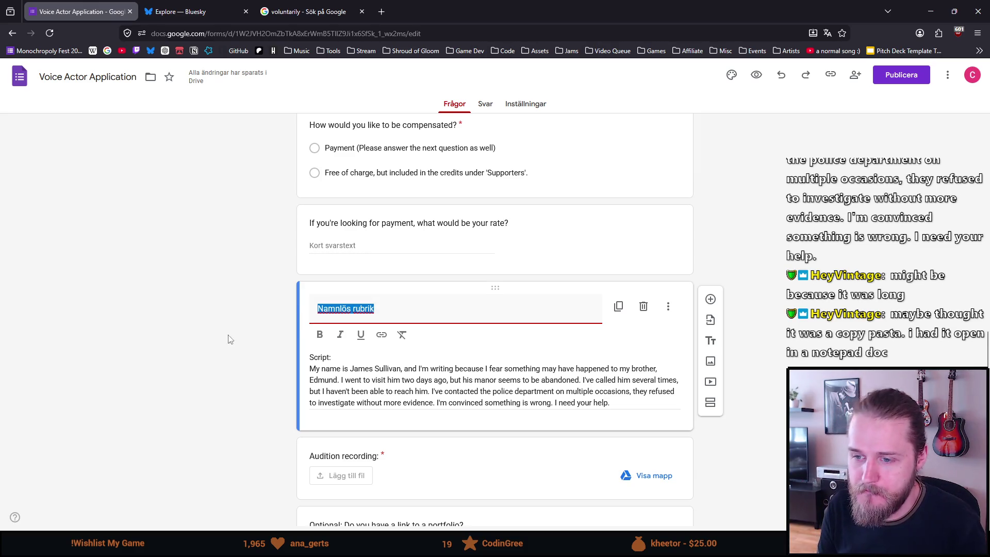
- Make the "Script:" label bold, then switch over to the DaVinci Resolve trailer
{"action": "double_click", "coordinate": [331, 348]}
{"action": "left_click_drag", "start_coordinate": [330, 337], "coordinate": [309, 336]}
{"action": "key", "text": "ctrl+b"}
{"action": "left_click", "coordinate": [305, 441]}
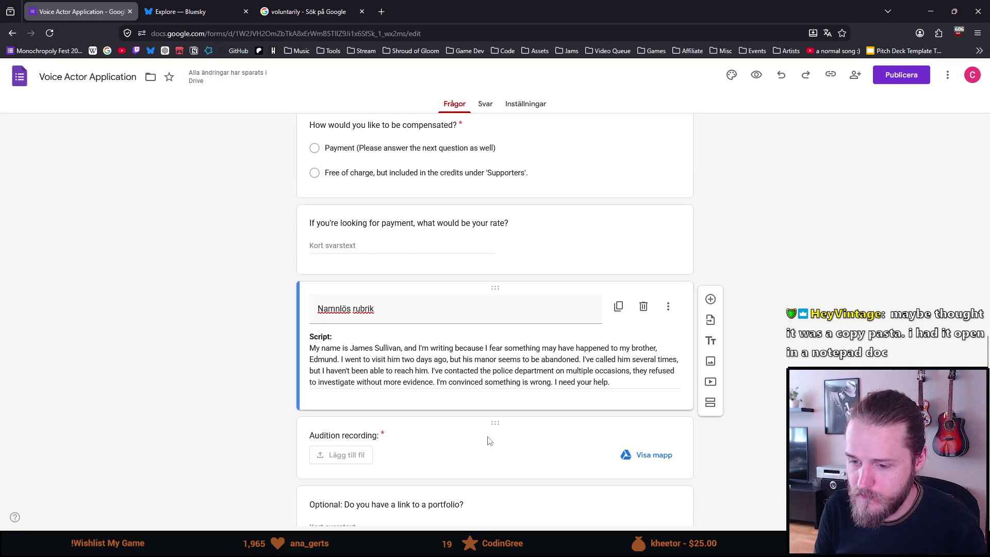
{"action": "key", "text": "alt+Tab"}
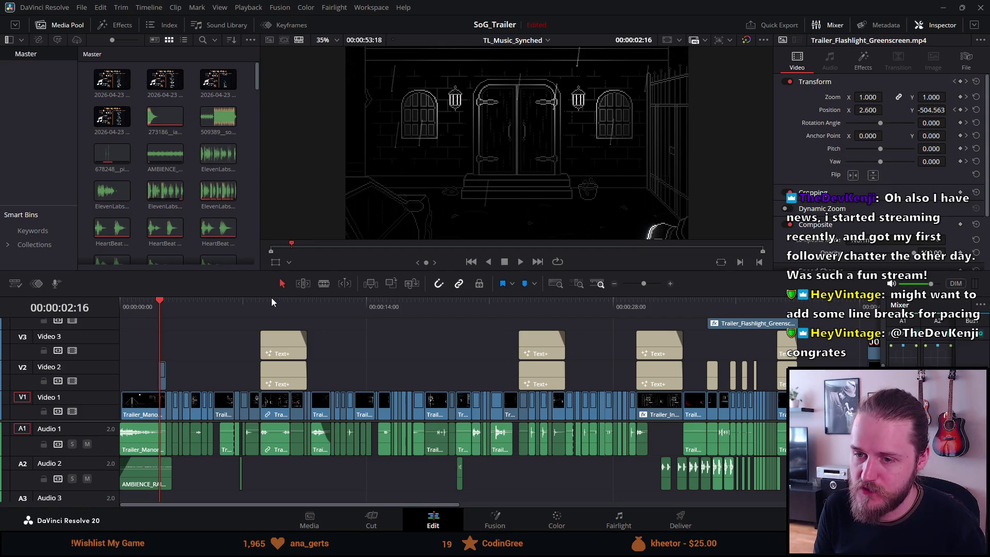
{"action": "left_click_drag", "start_coordinate": [266, 304], "coordinate": [116, 304]}
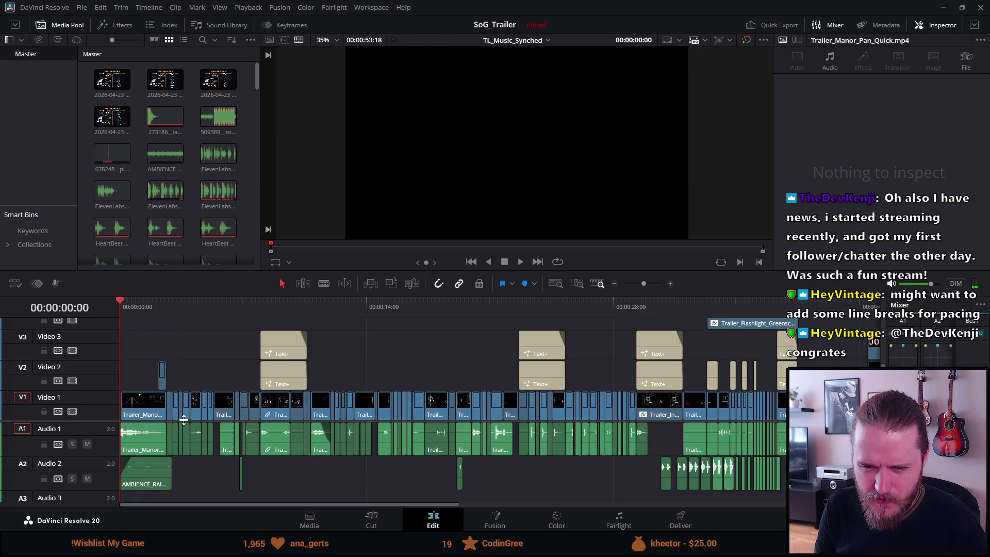
{"action": "scroll", "coordinate": [177, 401], "scroll_direction": "down", "scroll_amount": 1}
{"action": "scroll", "coordinate": [176, 401], "scroll_direction": "down", "scroll_amount": 2}
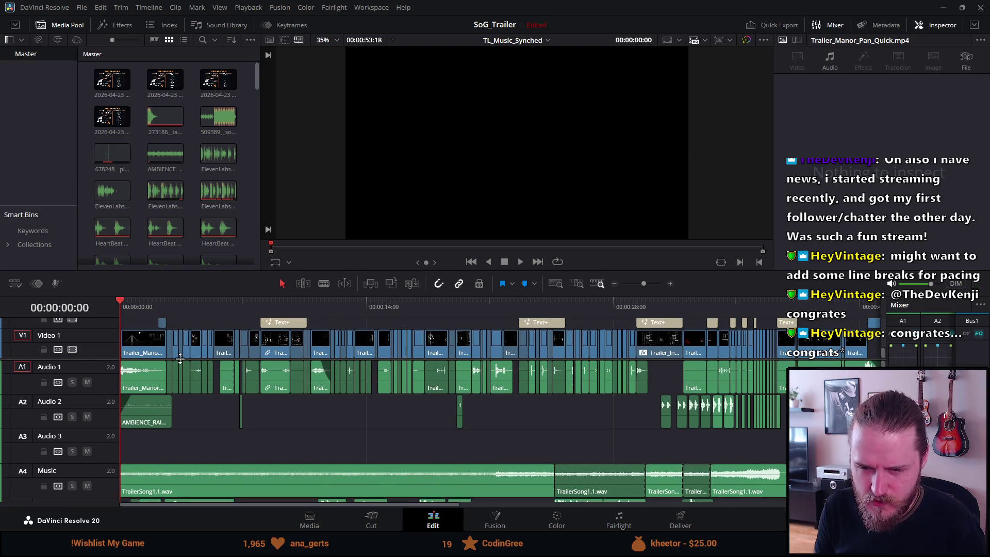
{"action": "scroll", "coordinate": [172, 379], "scroll_direction": "down", "scroll_amount": 1}
{"action": "scroll", "coordinate": [169, 357], "scroll_direction": "down", "scroll_amount": 1}
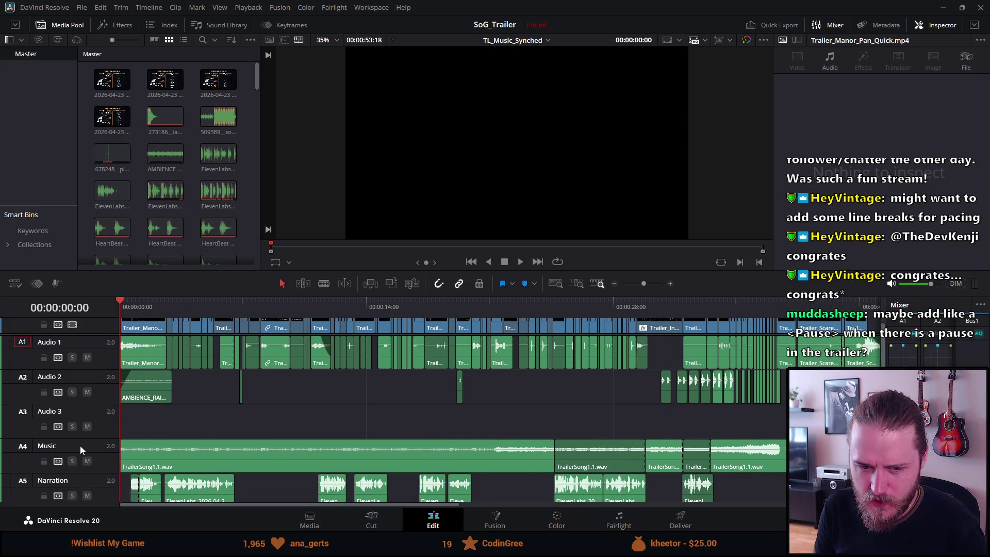
{"action": "scroll", "coordinate": [80, 446], "scroll_direction": "down", "scroll_amount": 2}
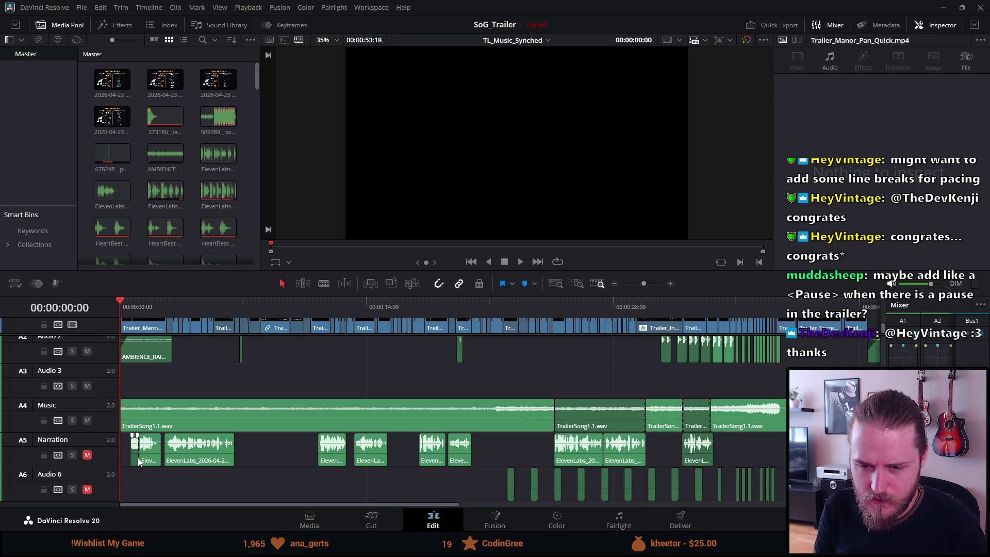
{"action": "scroll", "coordinate": [137, 456], "scroll_direction": "up", "scroll_amount": 2}
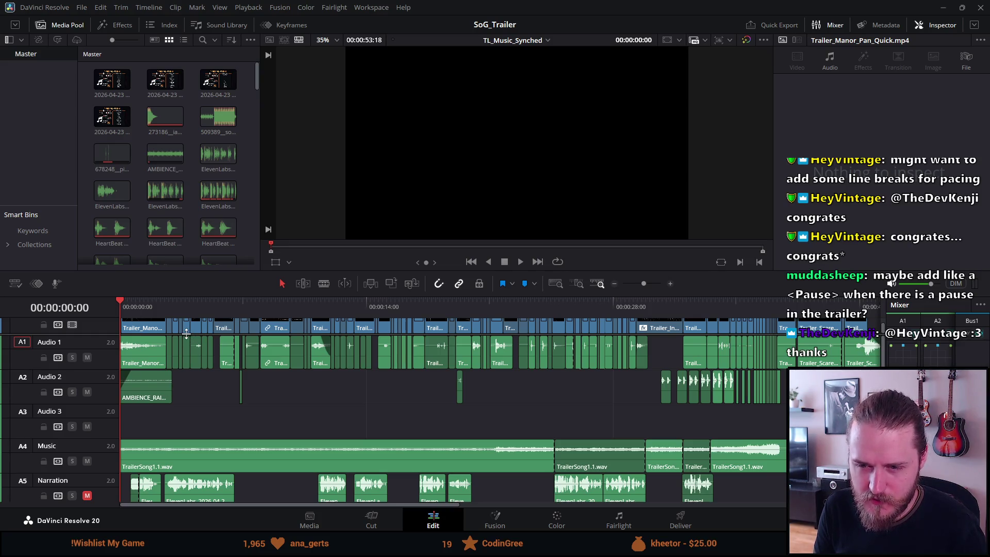
{"action": "scroll", "coordinate": [182, 348], "scroll_direction": "up", "scroll_amount": 3}
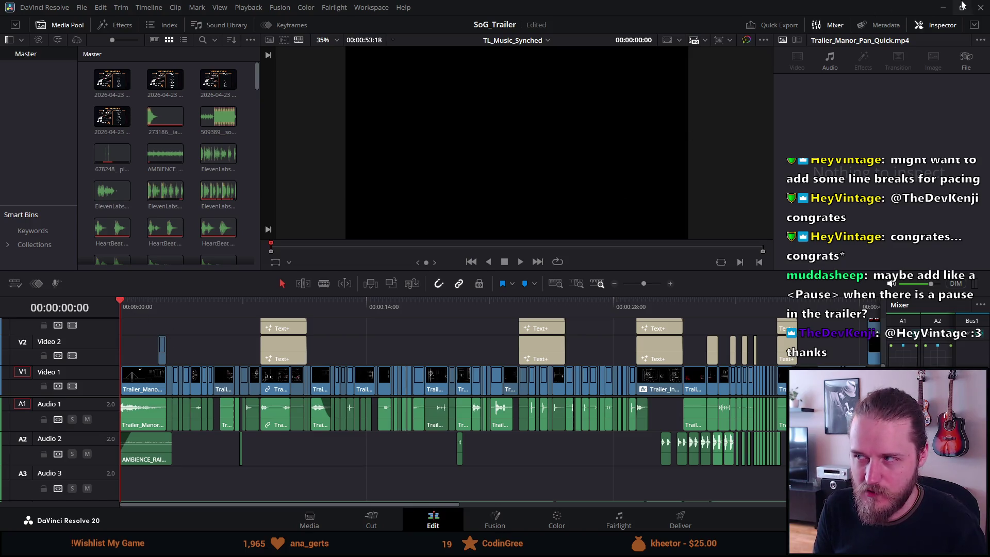
{"action": "left_click", "coordinate": [942, 7]}
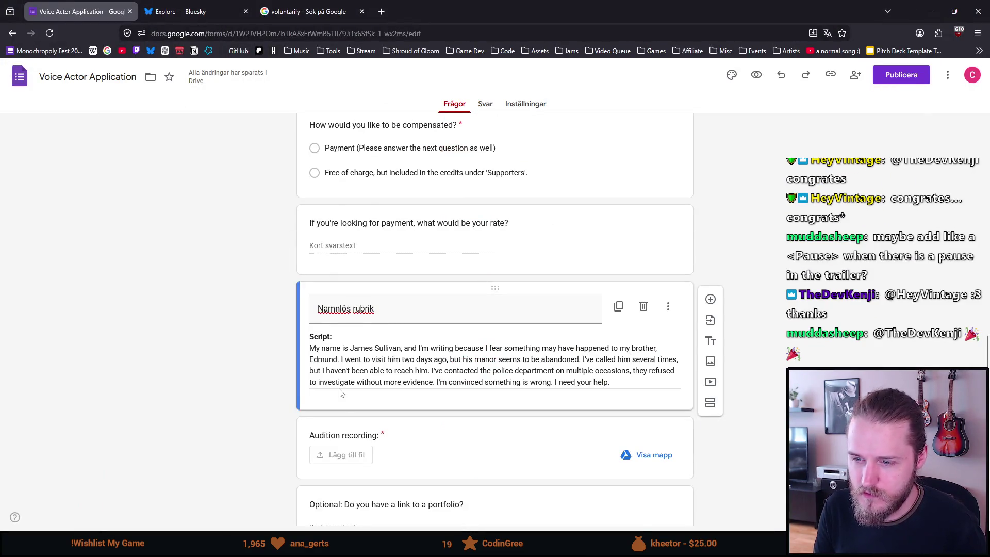
- Break the first sentences onto their own lines with a <pause> line between them
{"action": "left_click_drag", "start_coordinate": [341, 394], "coordinate": [338, 339]}
{"action": "left_click", "coordinate": [338, 340]}
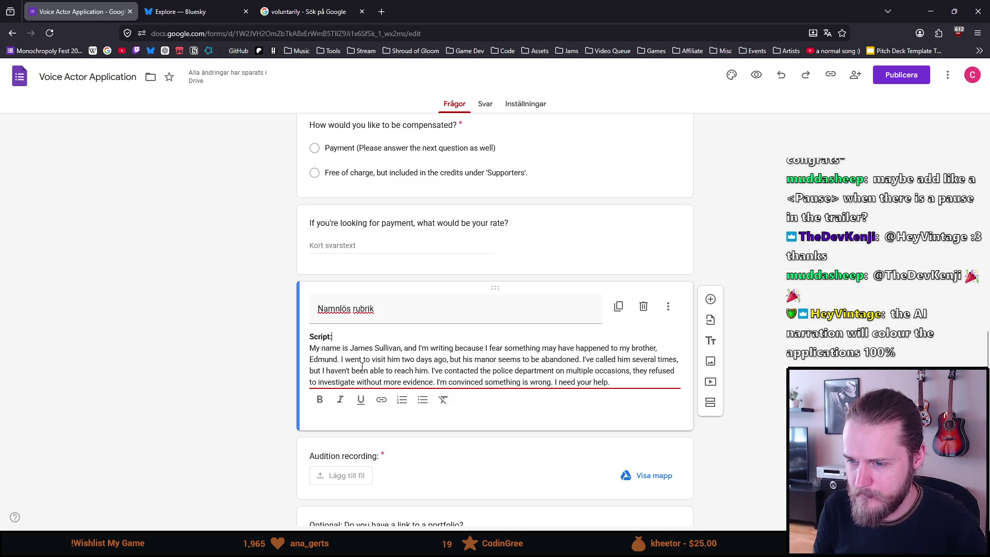
{"action": "left_click", "coordinate": [341, 359]}
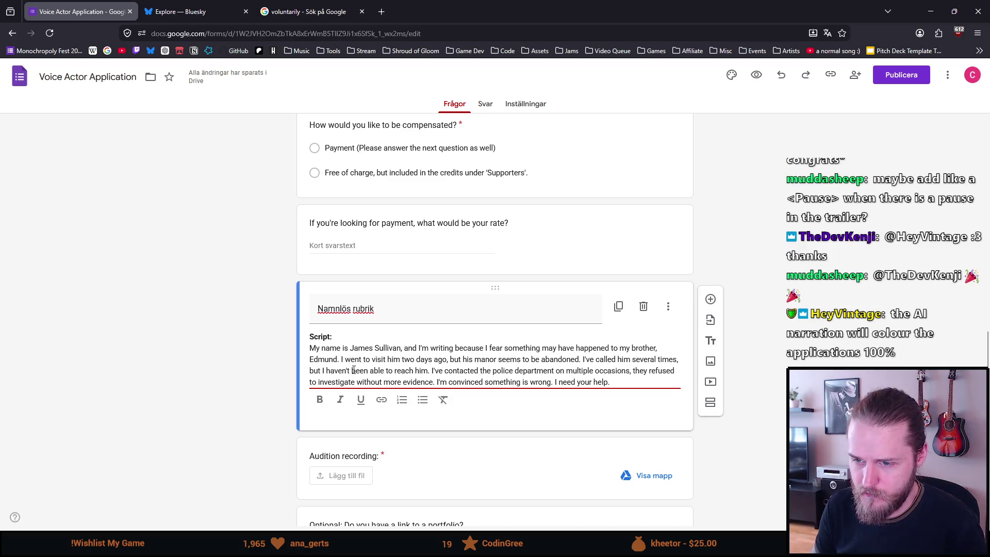
{"action": "key", "text": "Return"}
{"action": "key", "text": "Return"}
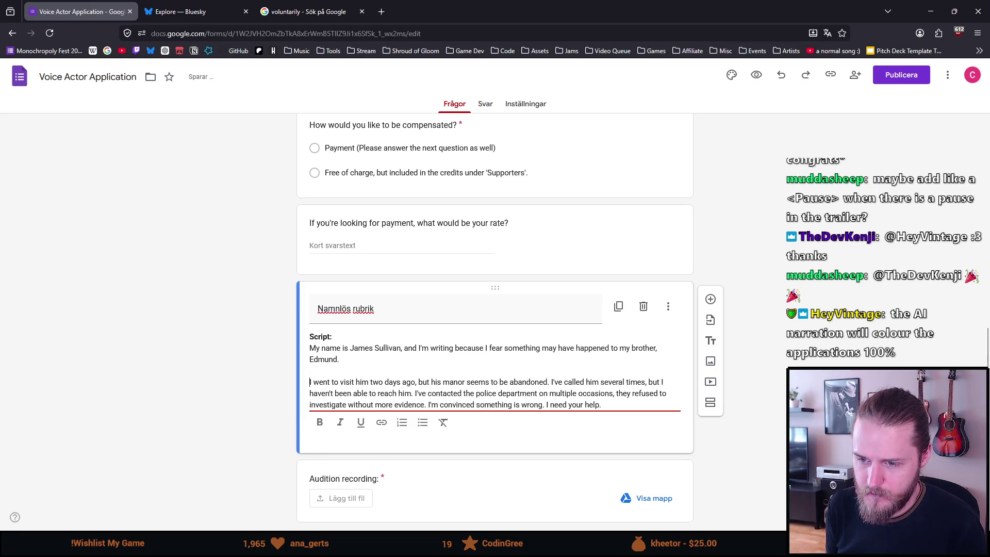
{"action": "type", "text": "<PauseZ"}
{"action": "key", "text": "BackSpace"}
{"action": "type", "text": ">"}
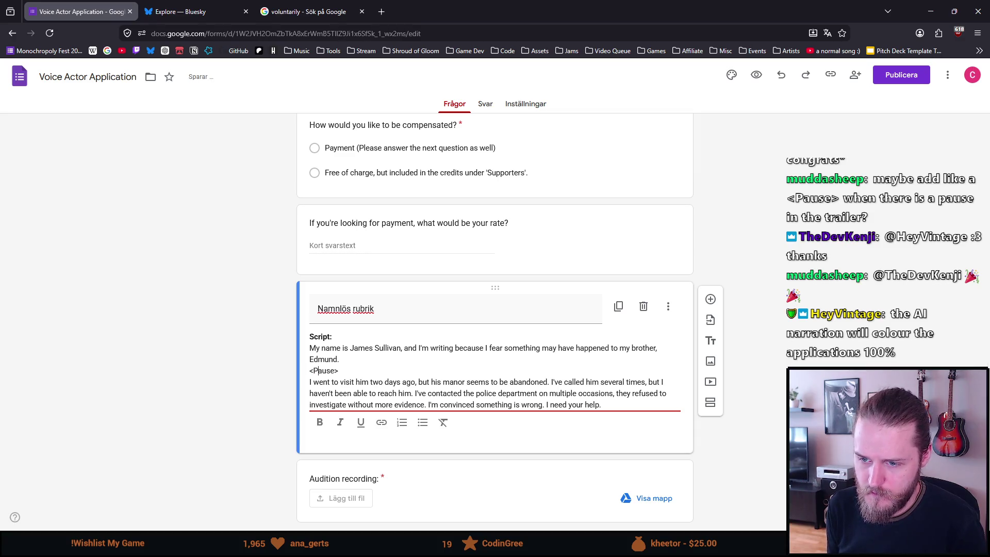
{"action": "left_click", "coordinate": [413, 393]}
{"action": "key", "text": "Return"}
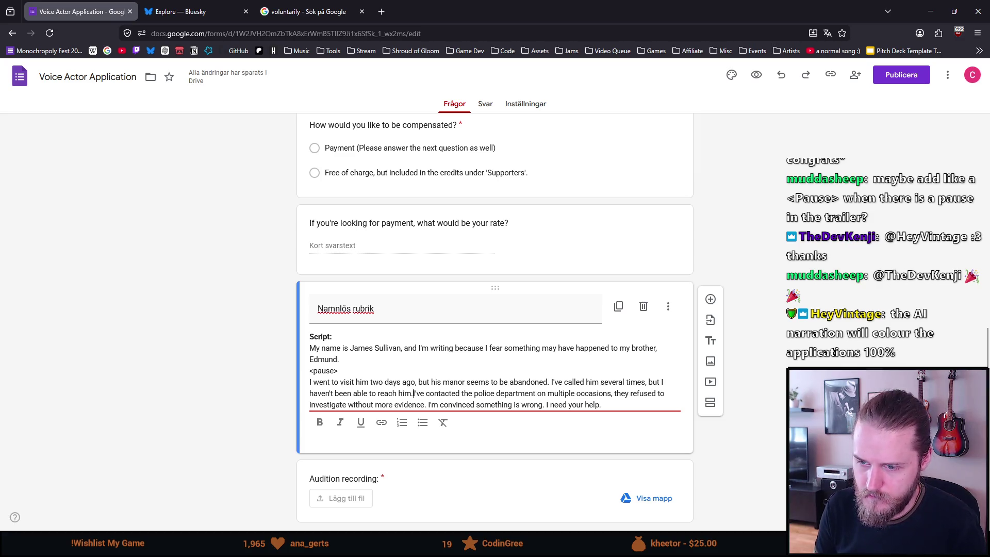
{"action": "type", "text": "<pause>"}
{"action": "key", "text": "Return"}
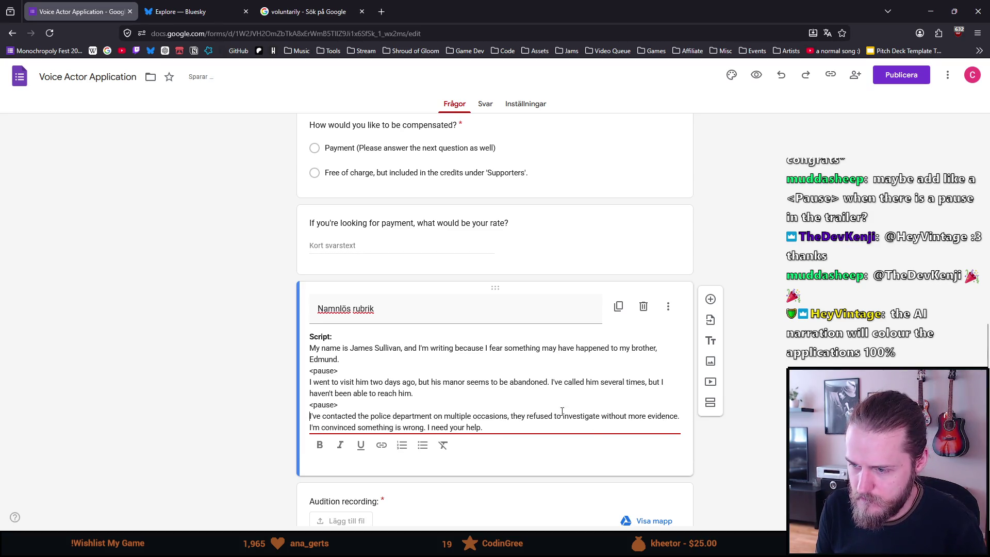
- Add <pause> lines before "I'm convinced..." and "I need your help.", then switch to Resolve
{"action": "left_click", "coordinate": [680, 417]}
{"action": "key", "text": "Return"}
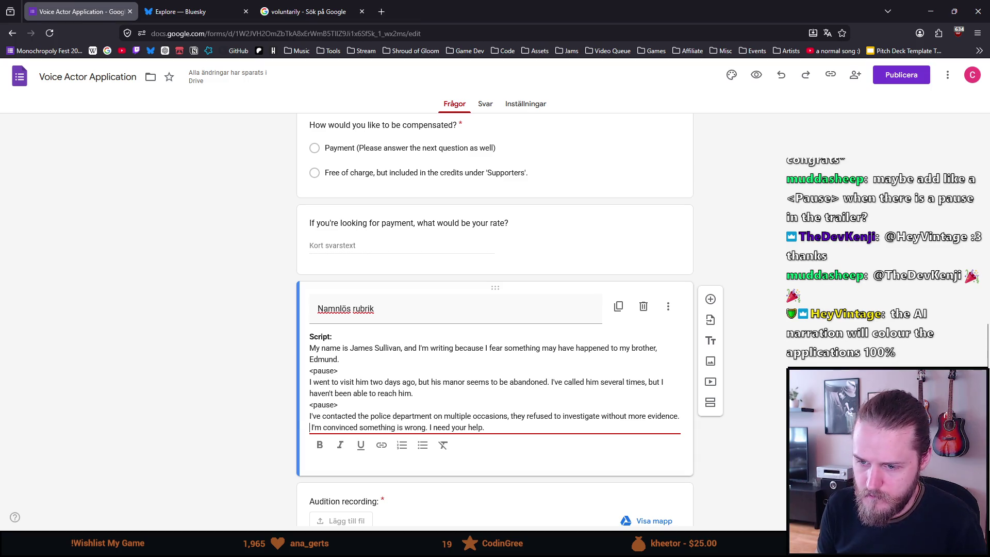
{"action": "type", "text": "<pause"}
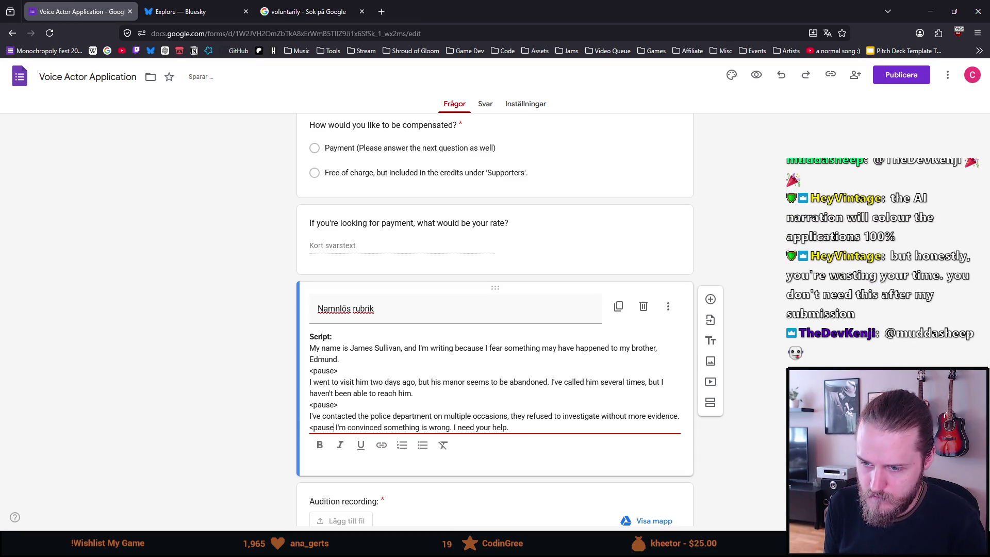
{"action": "type", "text": ">"}
{"action": "key", "text": "Return"}
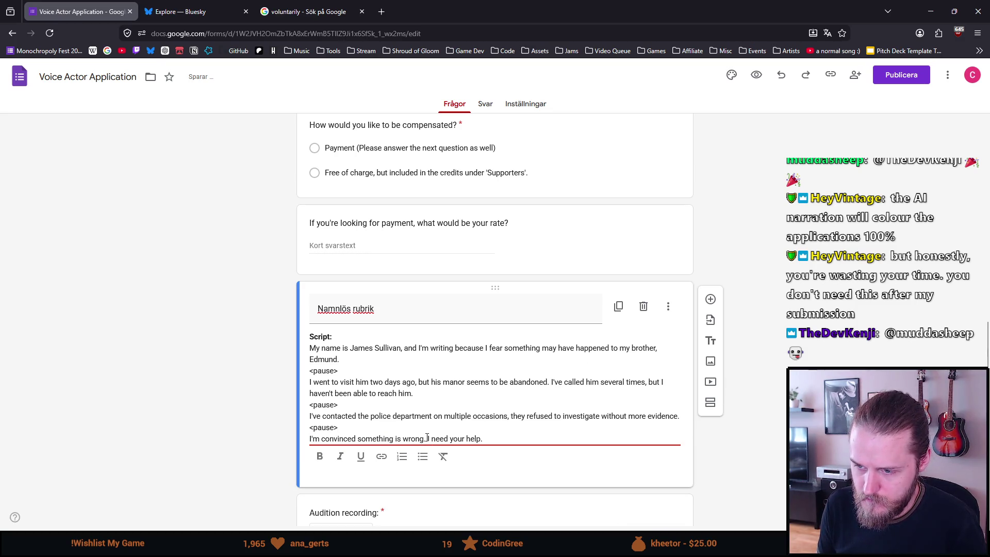
{"action": "key", "text": "Return"}
{"action": "type", "text": "<pause>"}
{"action": "key", "text": "Return"}
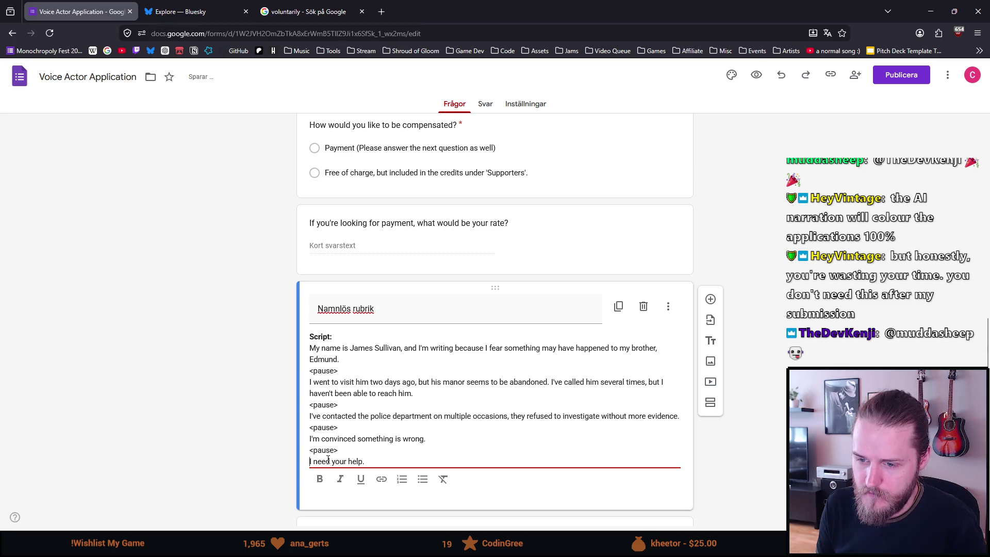
{"action": "left_click", "coordinate": [348, 504]}
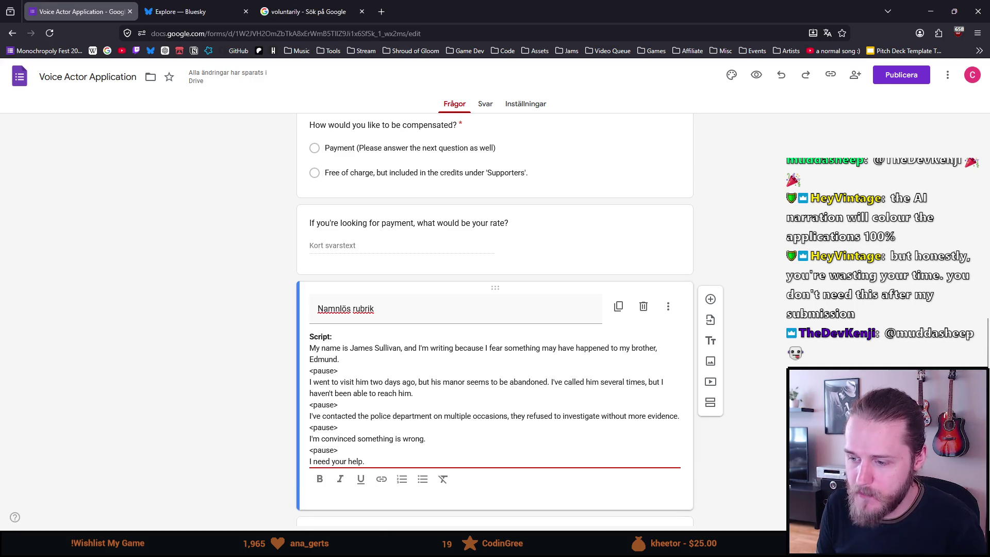
{"action": "key", "text": "alt+Tab"}
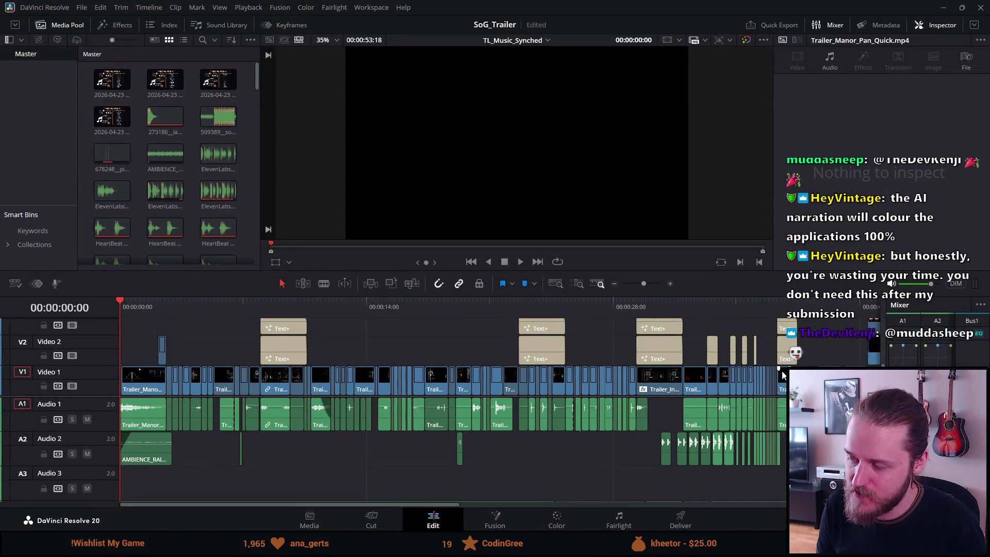
{"action": "scroll", "coordinate": [783, 375], "scroll_direction": "right", "scroll_amount": 2}
{"action": "scroll", "coordinate": [453, 402], "scroll_direction": "right", "scroll_amount": 4}
- Play the trailer's closing logo section and unmute the Narration track
{"action": "left_click_drag", "start_coordinate": [706, 305], "coordinate": [694, 305]}
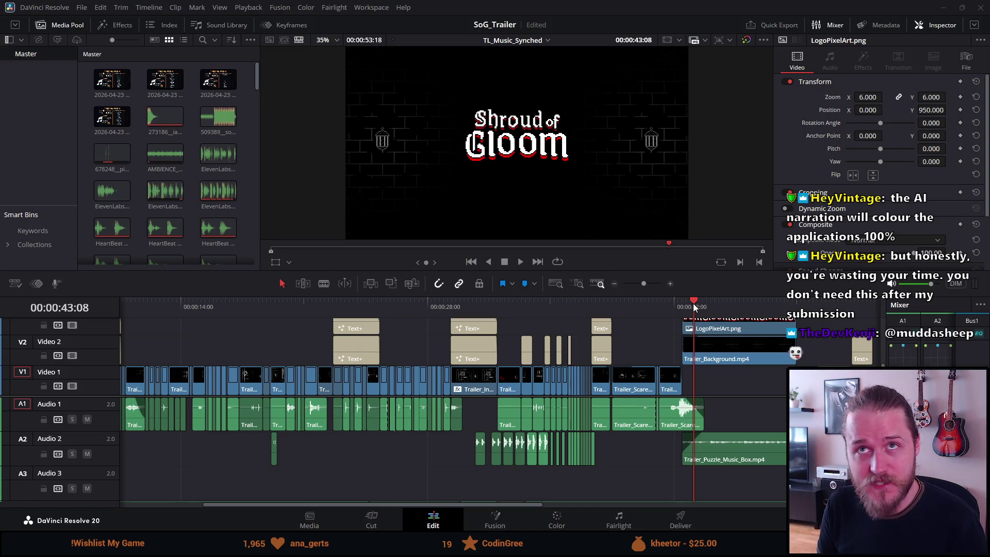
{"action": "left_click", "coordinate": [692, 303]}
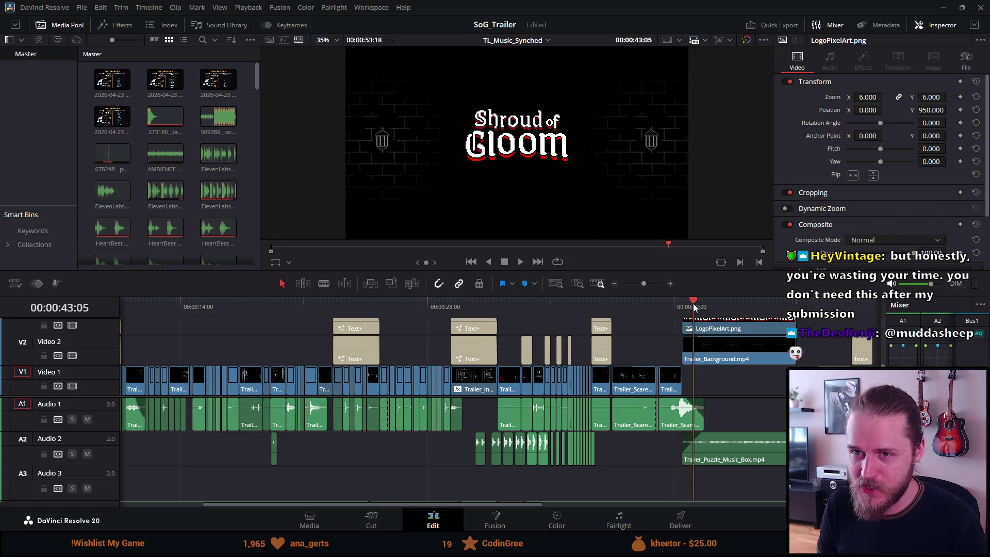
{"action": "key", "text": "space"}
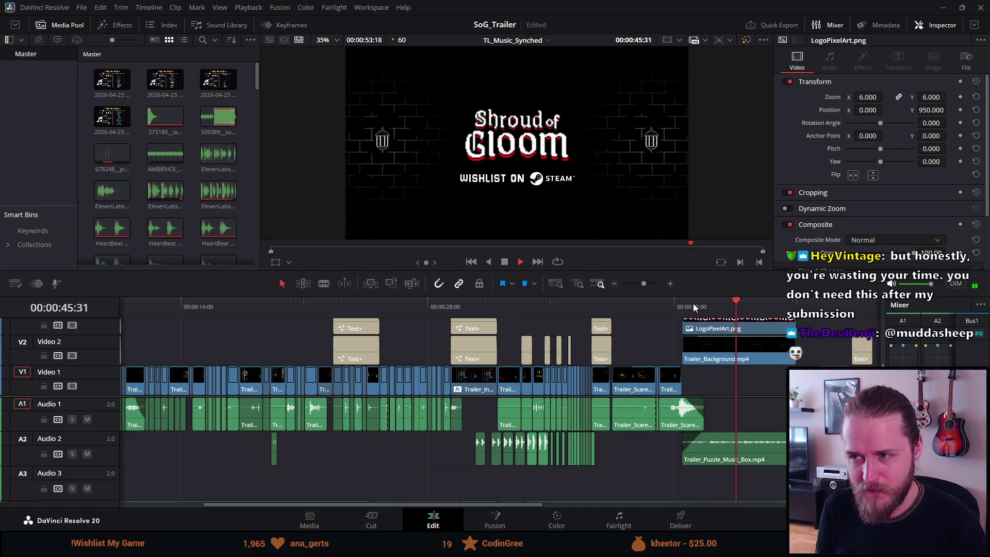
{"action": "key", "text": "space"}
{"action": "scroll", "coordinate": [329, 452], "scroll_direction": "down", "scroll_amount": 3}
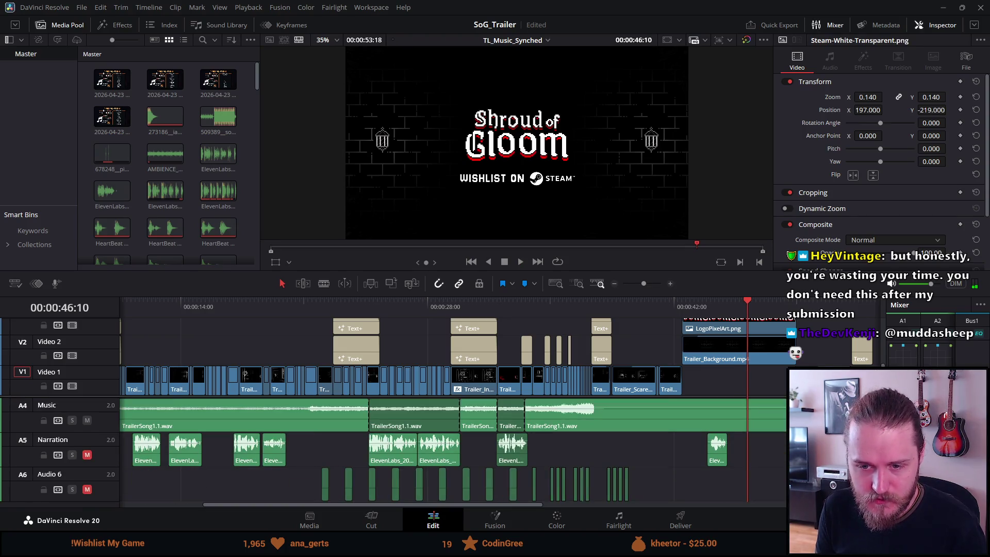
{"action": "left_click", "coordinate": [85, 455]}
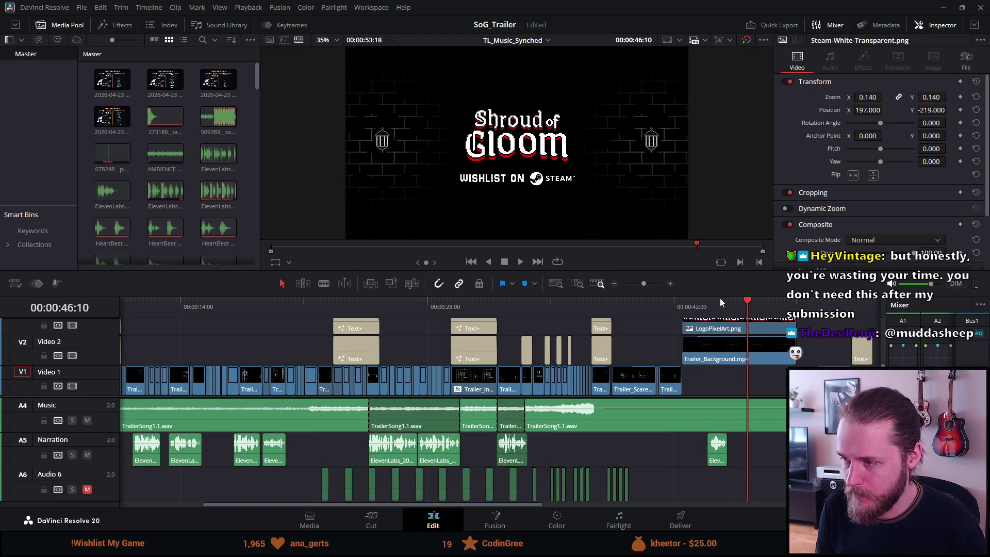
- Replay the logo and "Wishlist on Steam" end card with narration, then minimize Resolve
{"action": "left_click", "coordinate": [700, 307]}
{"action": "key", "text": "space"}
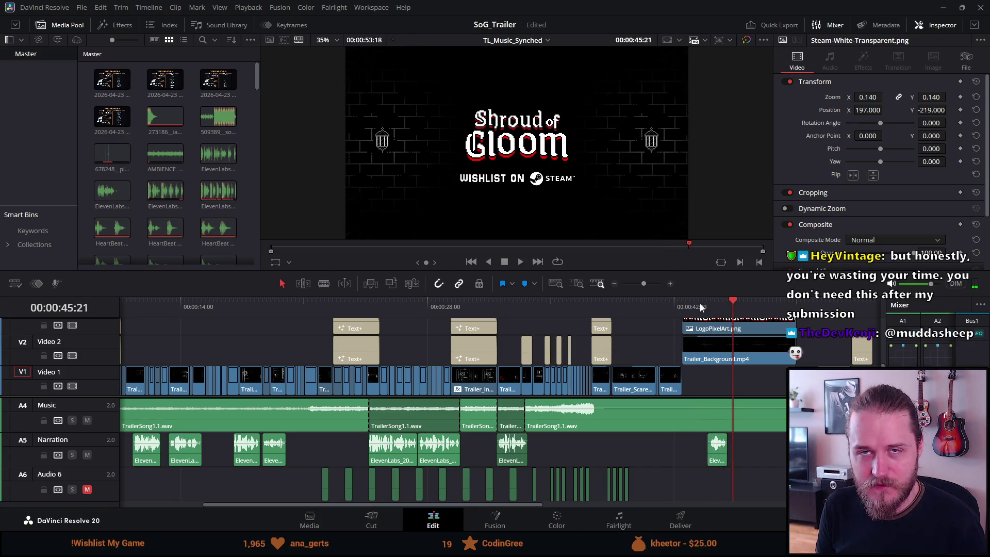
{"action": "left_click", "coordinate": [700, 304]}
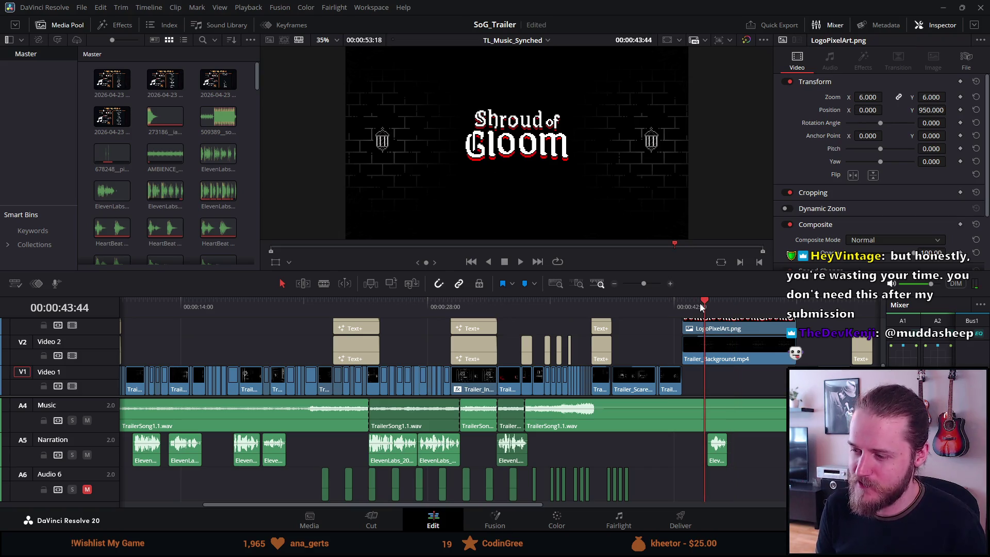
{"action": "key", "text": "space"}
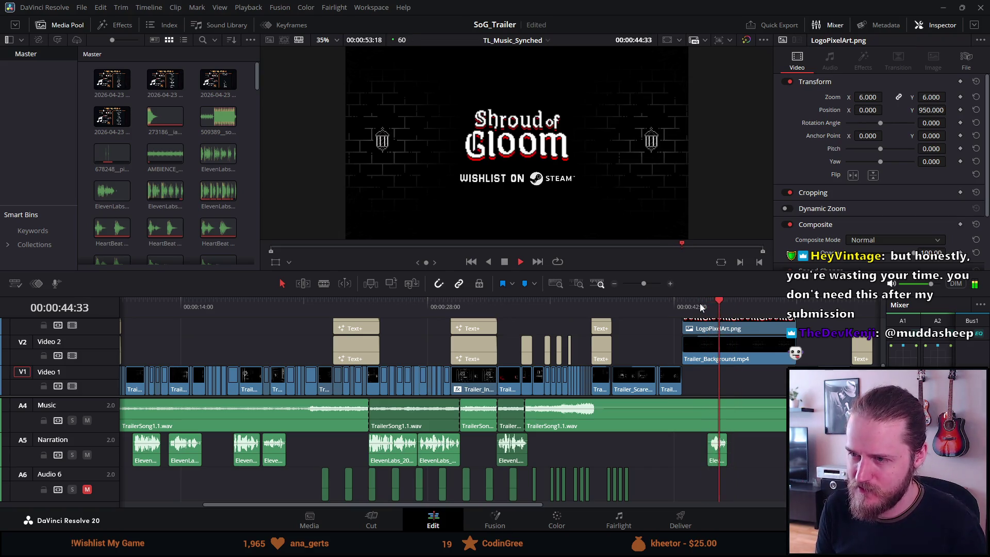
{"action": "key", "text": "space"}
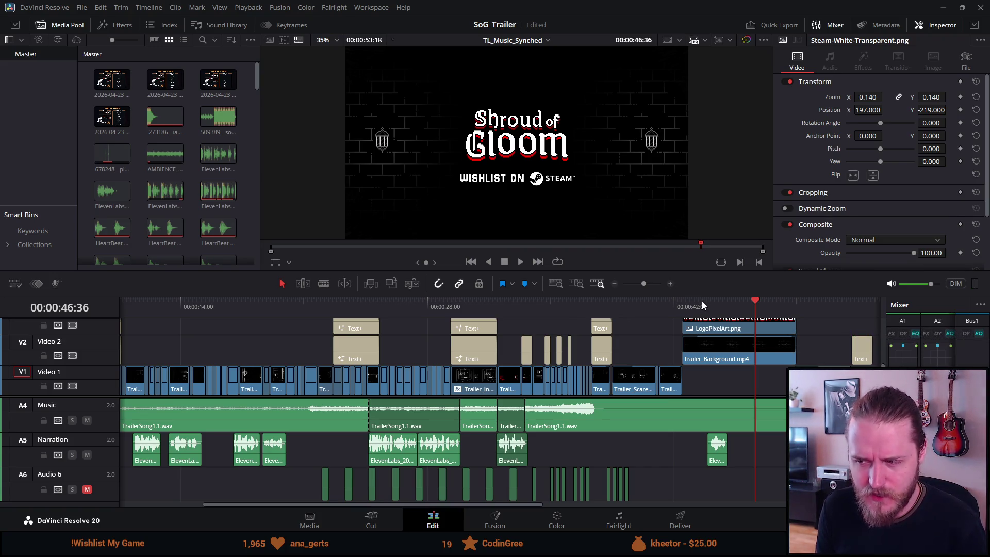
{"action": "left_click", "coordinate": [701, 301]}
{"action": "key", "text": "space"}
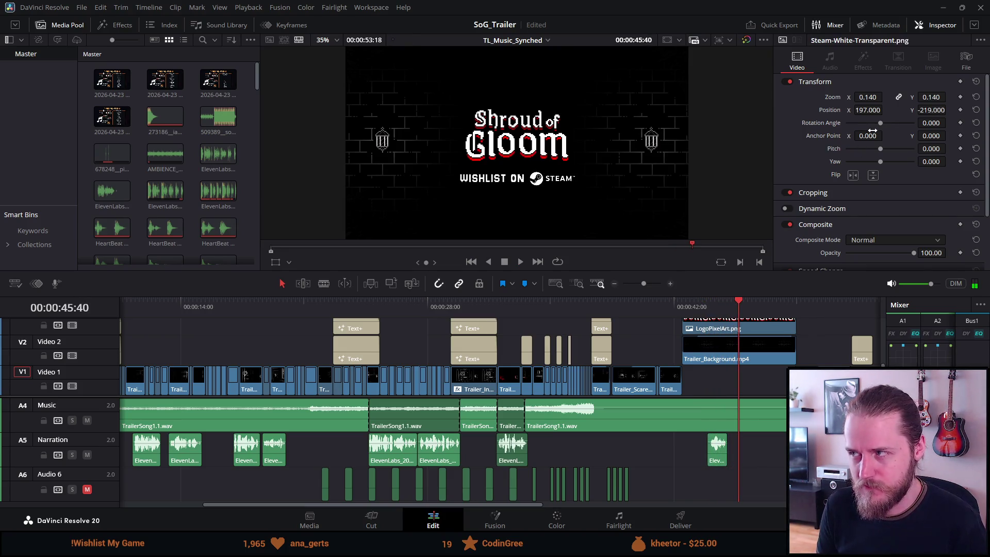
{"action": "left_click", "coordinate": [942, 8]}
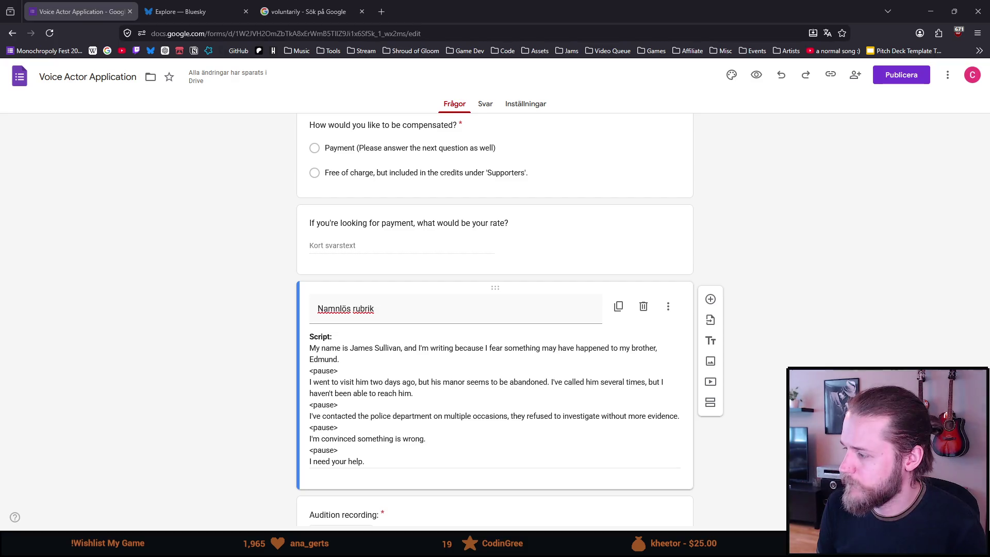
- Prefix the final line "I need your help." with a [Dramatic] cue
{"action": "left_click", "coordinate": [313, 463]}
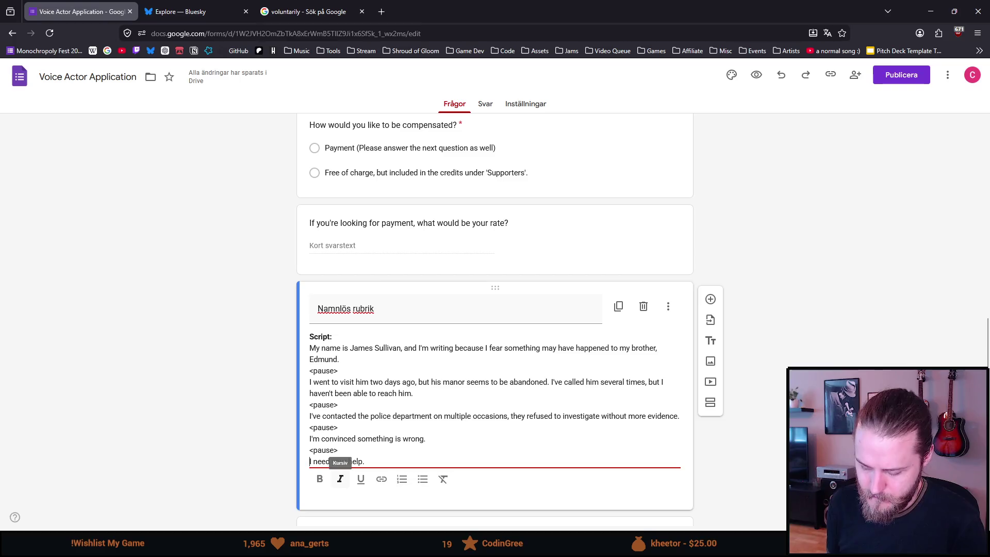
{"action": "left_click", "coordinate": [340, 479]}
{"action": "type", "text": "[Drama"}
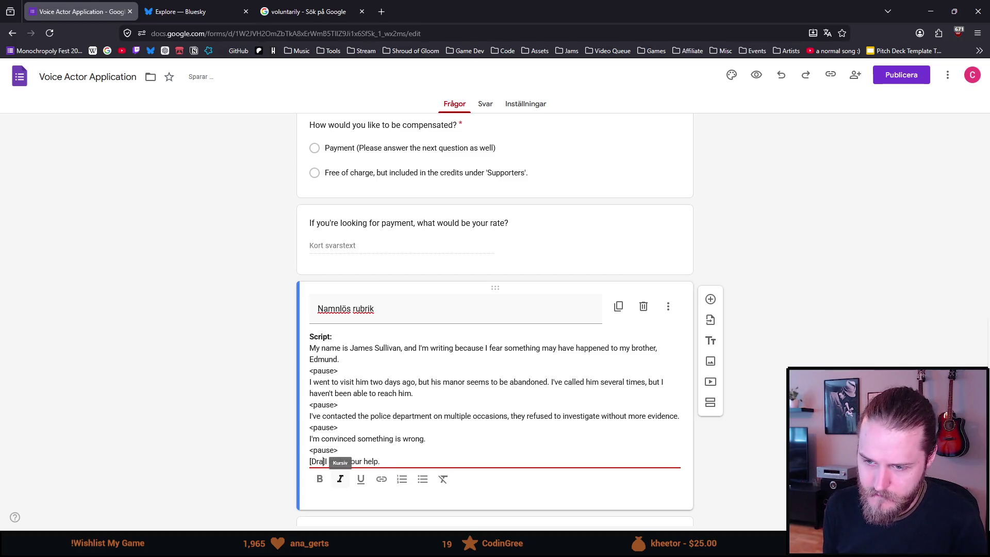
{"action": "type", "text": "]"}
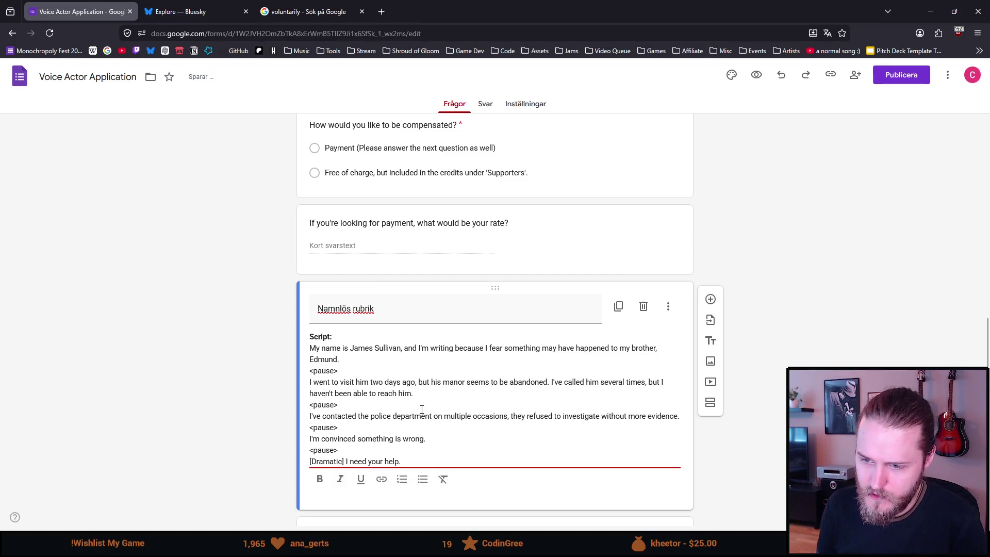
{"action": "left_click", "coordinate": [889, 162]}
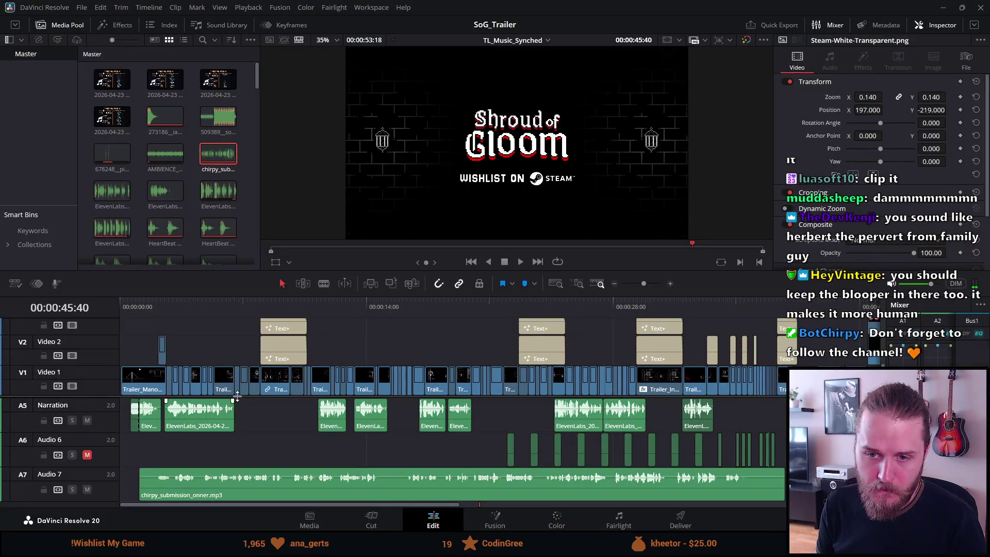
- Return from the full-screen "Demo Out Now" artwork after recording the voice take
{"action": "left_click", "coordinate": [207, 339]}
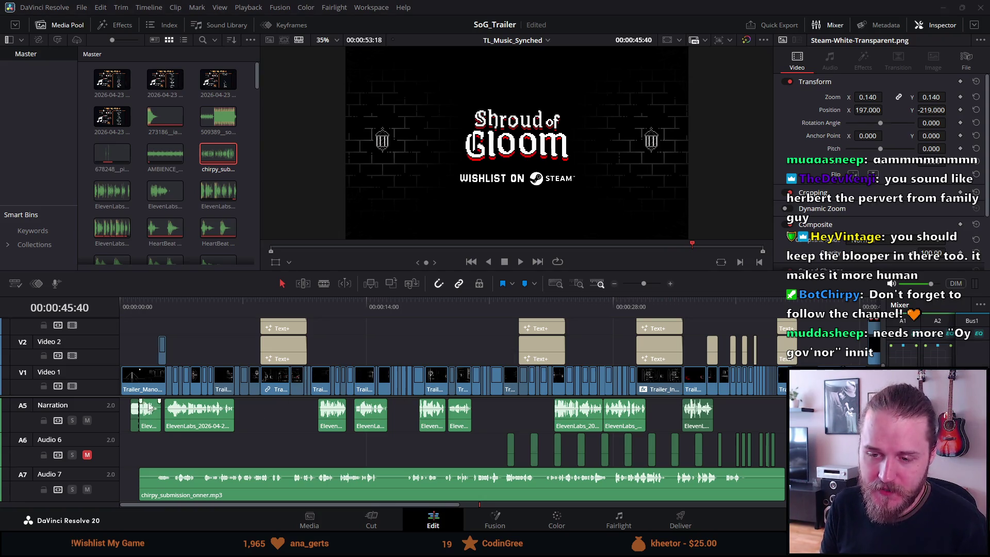
- Lay chirpy_submission_onner.mp3 on Audio 7 at the start, mute Narration, and raise its volume
{"action": "mouse_move", "coordinate": [166, 480]}
{"action": "left_mouse_down"}
{"action": "mouse_move", "coordinate": [136, 481]}
{"action": "mouse_move", "coordinate": [177, 485]}
{"action": "left_mouse_up"}
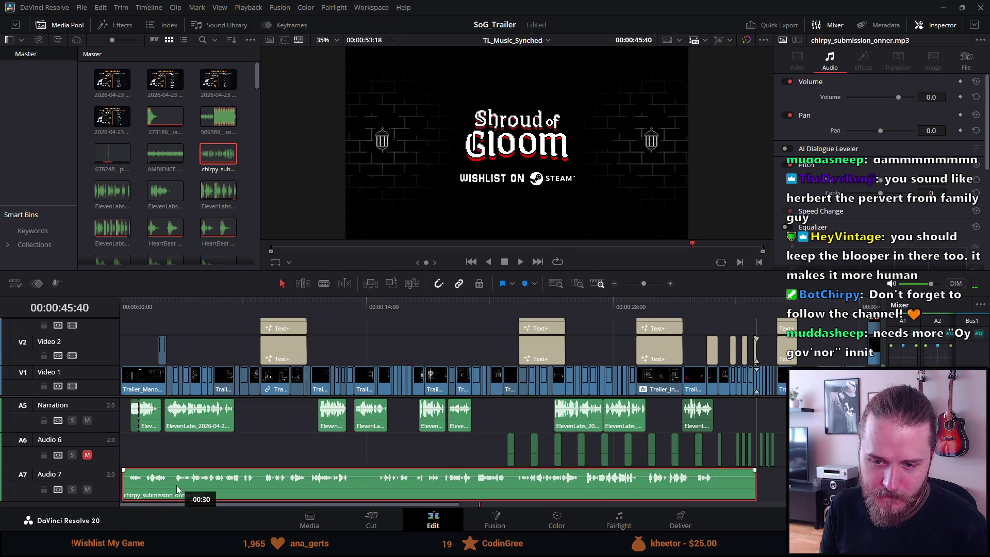
{"action": "left_click", "coordinate": [87, 421]}
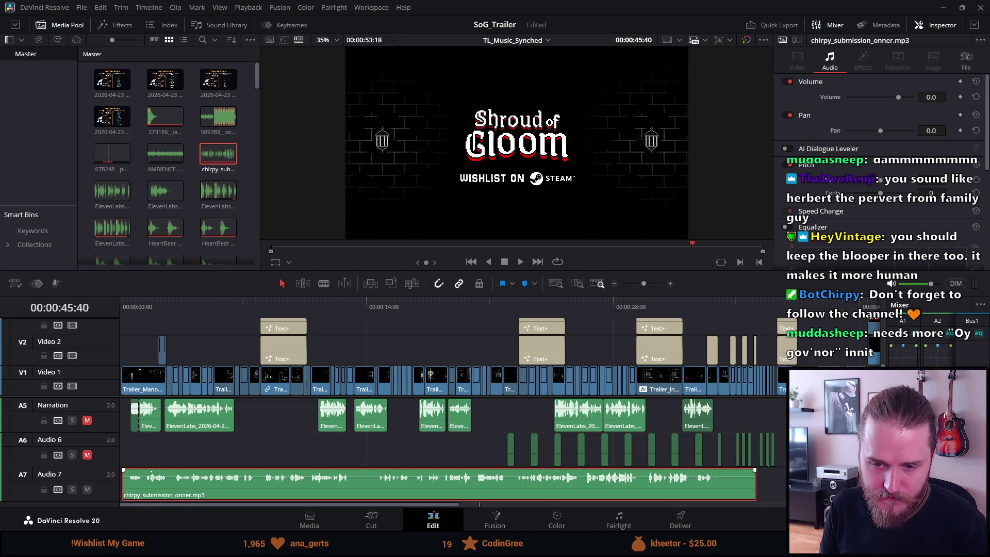
{"action": "left_click_drag", "start_coordinate": [152, 477], "coordinate": [170, 477]}
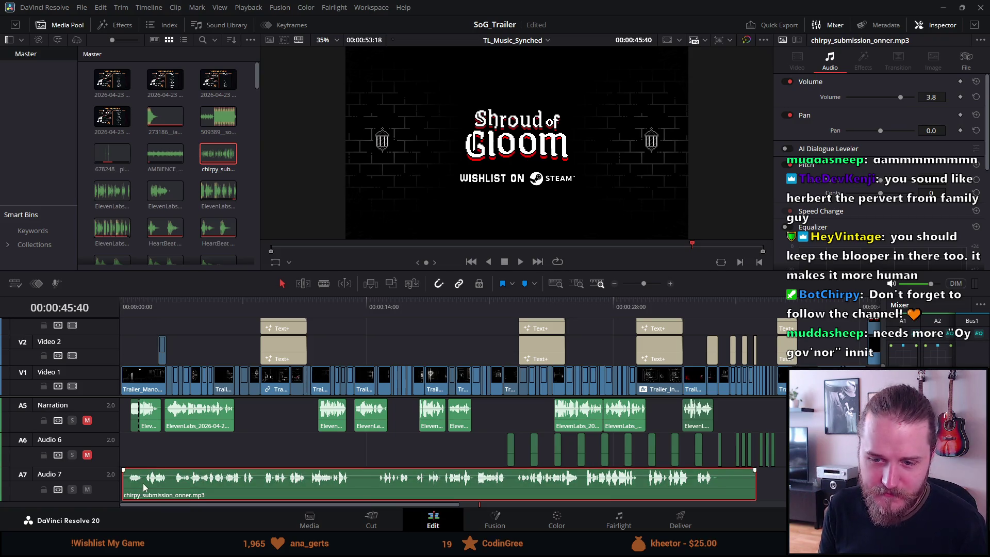
- Blade the Audio 7 voice take (Ctrl+B) at the ends of the first two lines
{"action": "left_click", "coordinate": [175, 304]}
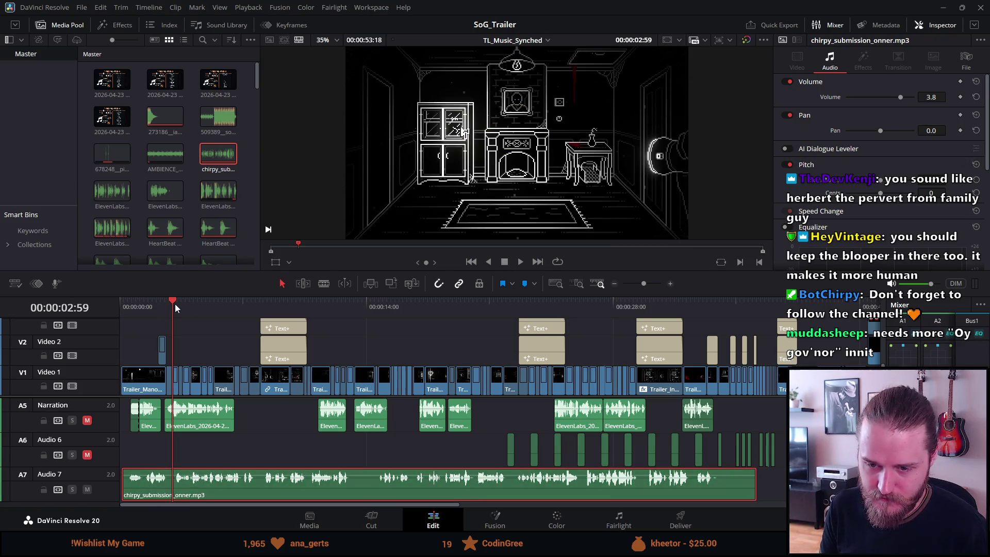
{"action": "key", "text": "ctrl+b"}
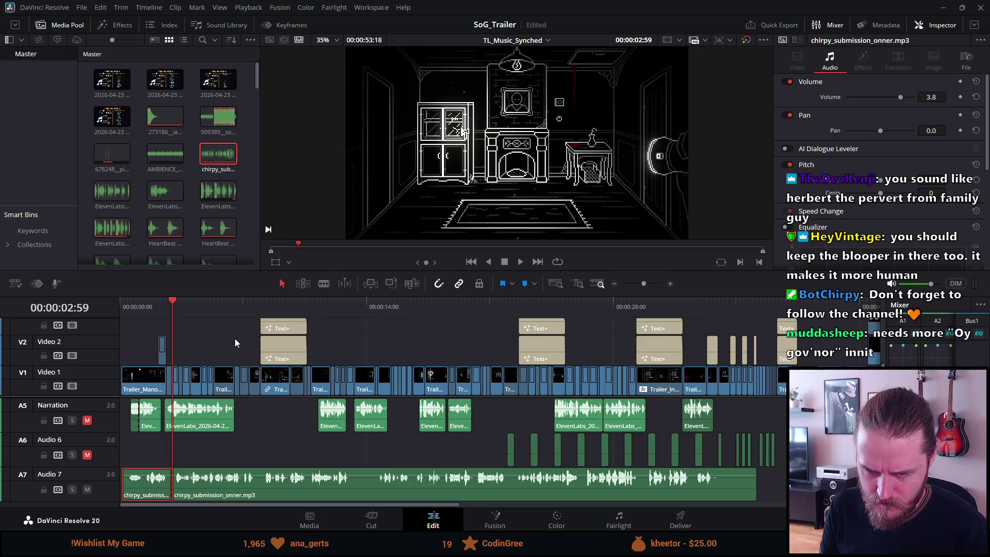
{"action": "left_click", "coordinate": [256, 303]}
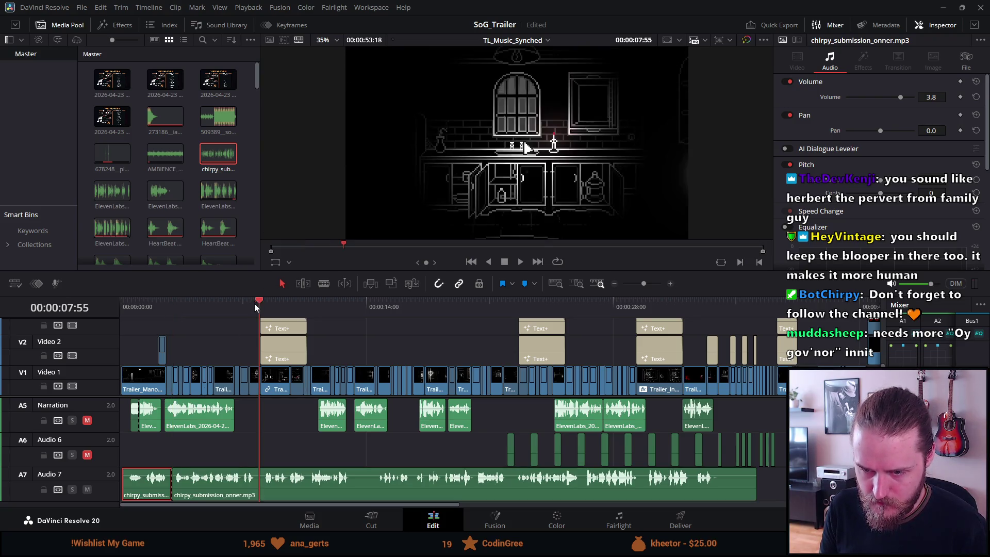
{"action": "left_click", "coordinate": [257, 304]}
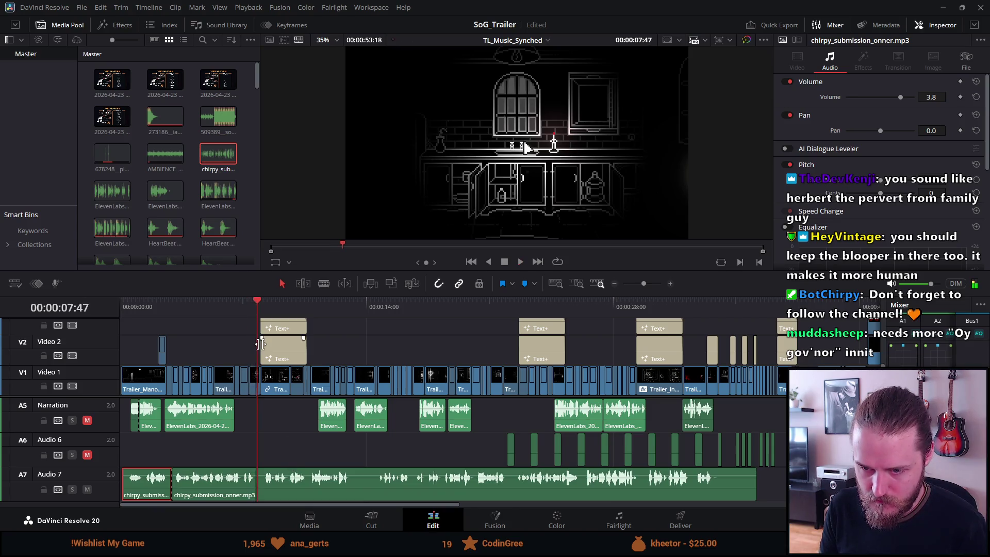
{"action": "left_click", "coordinate": [246, 481]}
{"action": "key", "text": "ctrl+b"}
- Blade out the next voice line and the short piece that follows it
{"action": "key", "text": "space"}
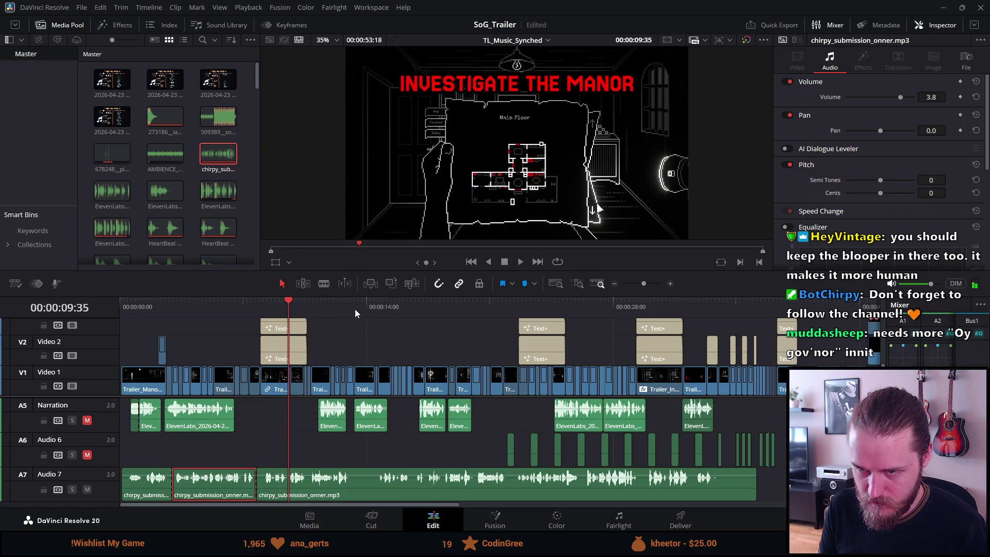
{"action": "left_click_drag", "start_coordinate": [353, 308], "coordinate": [355, 306]}
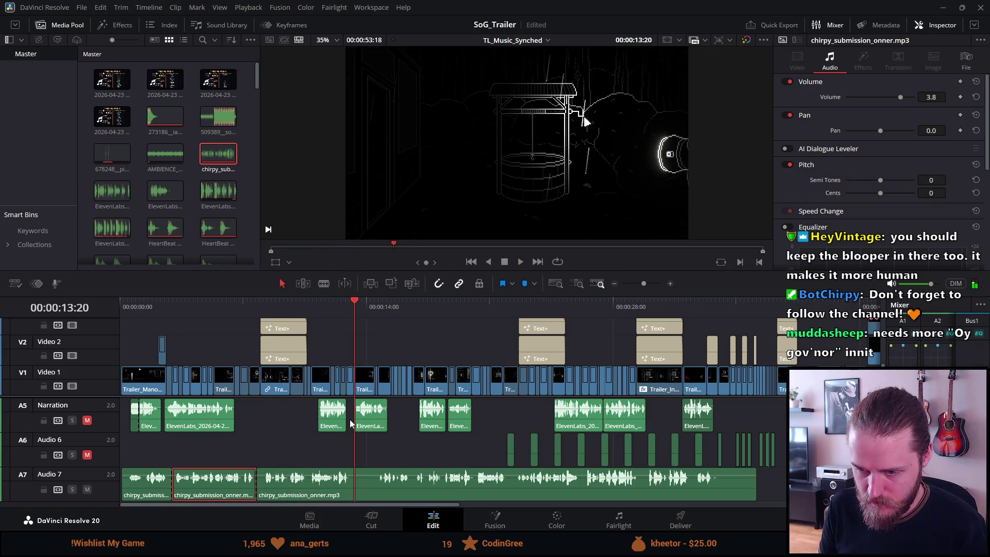
{"action": "left_click", "coordinate": [356, 471]}
{"action": "key", "text": "ctrl+b"}
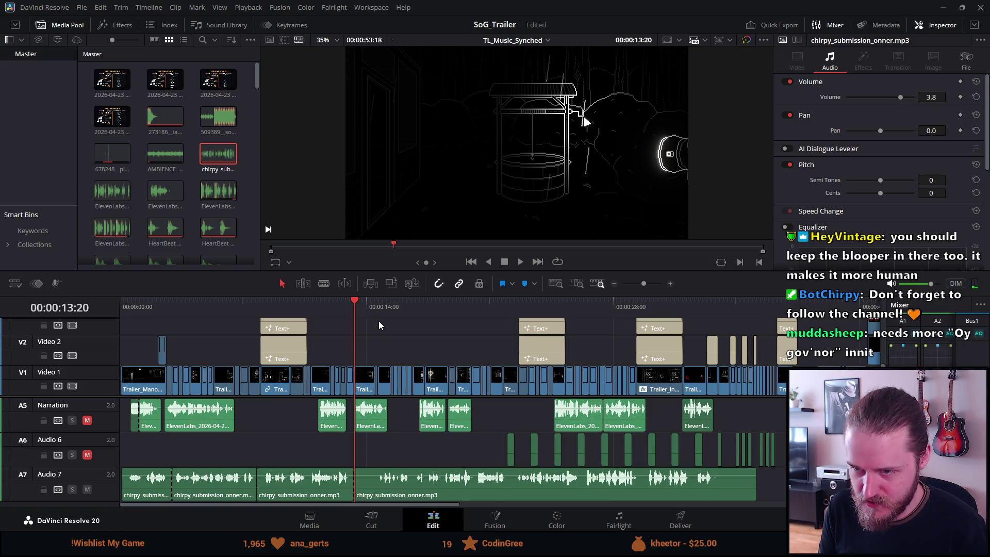
{"action": "left_click", "coordinate": [376, 308]}
{"action": "key", "text": "ctrl+b"}
- Play ahead to the next line break and split the long remaining voice clip there
{"action": "key", "text": "space"}
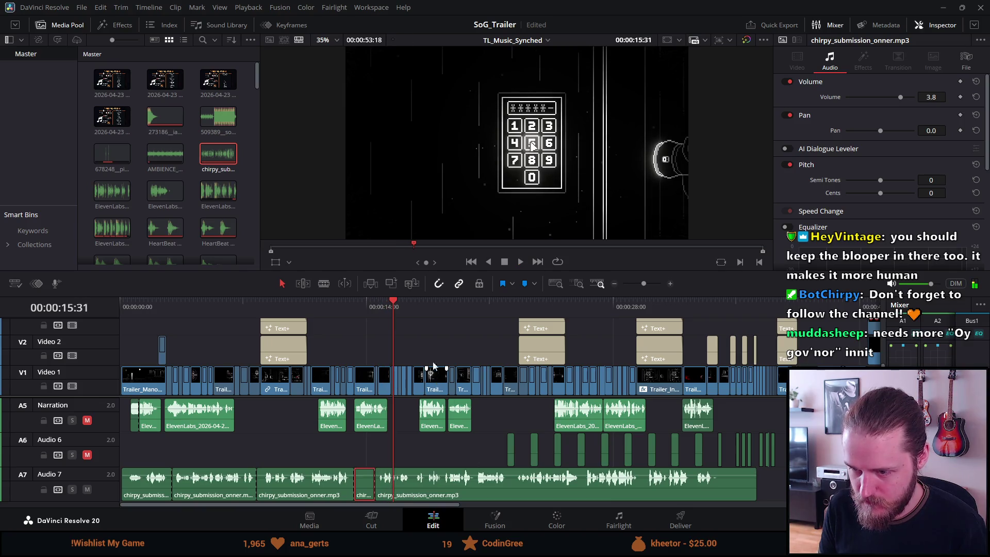
{"action": "left_click", "coordinate": [454, 310]}
{"action": "key", "text": "space"}
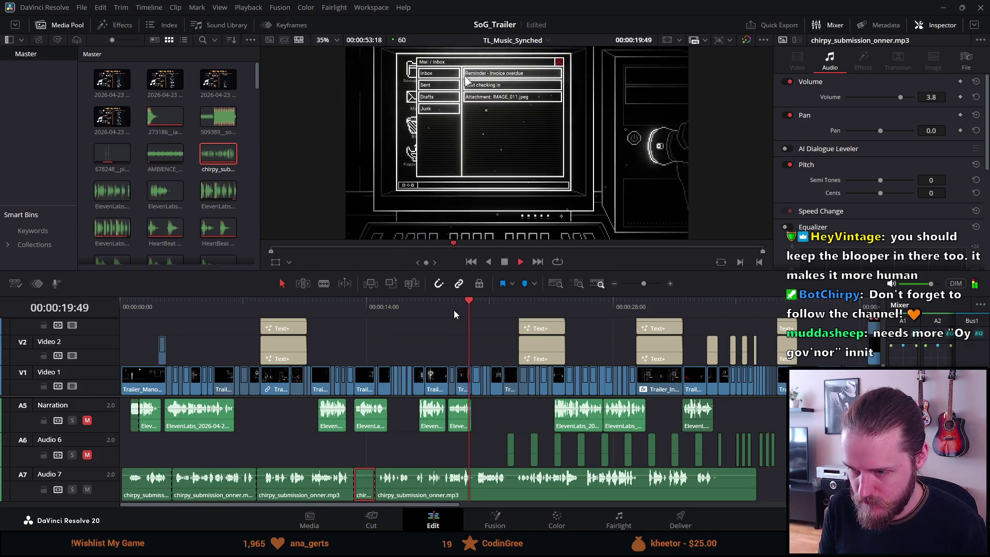
{"action": "key", "text": "space"}
{"action": "left_click", "coordinate": [538, 487]}
{"action": "key", "text": "ctrl+b"}
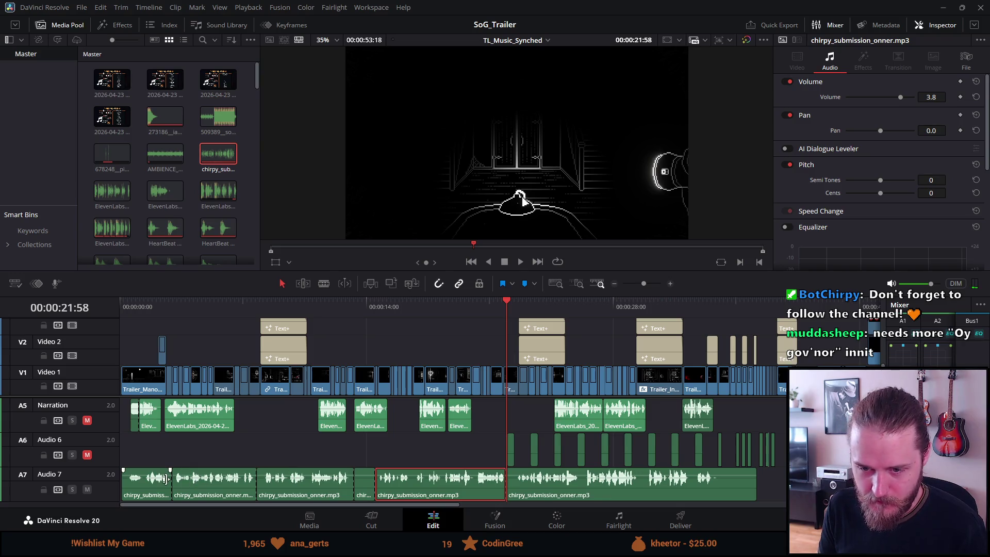
- Delete the short unwanted voice snippet and shift a piece later to match its scene
{"action": "left_click_drag", "start_coordinate": [158, 490], "coordinate": [189, 483]}
{"action": "left_click", "coordinate": [202, 483]}
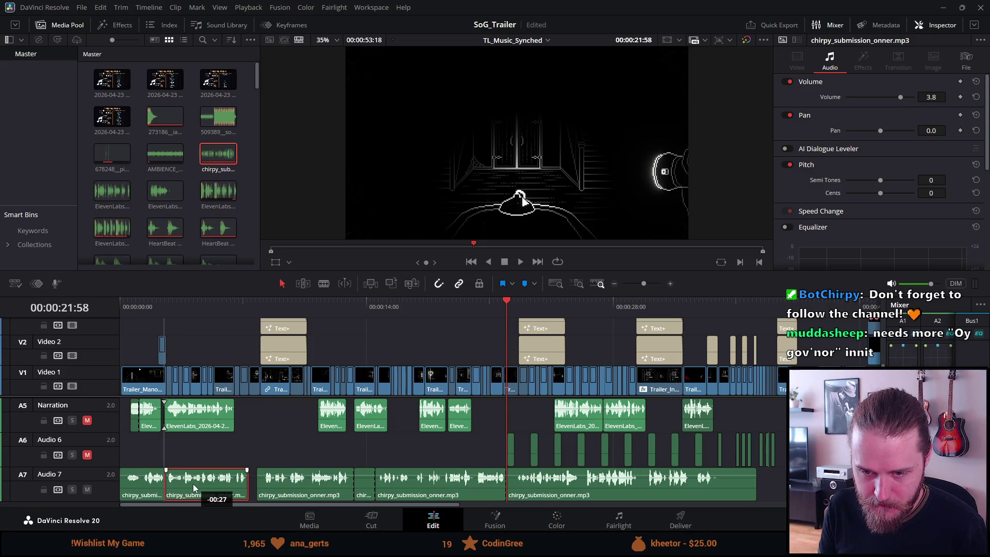
{"action": "left_click", "coordinate": [362, 487]}
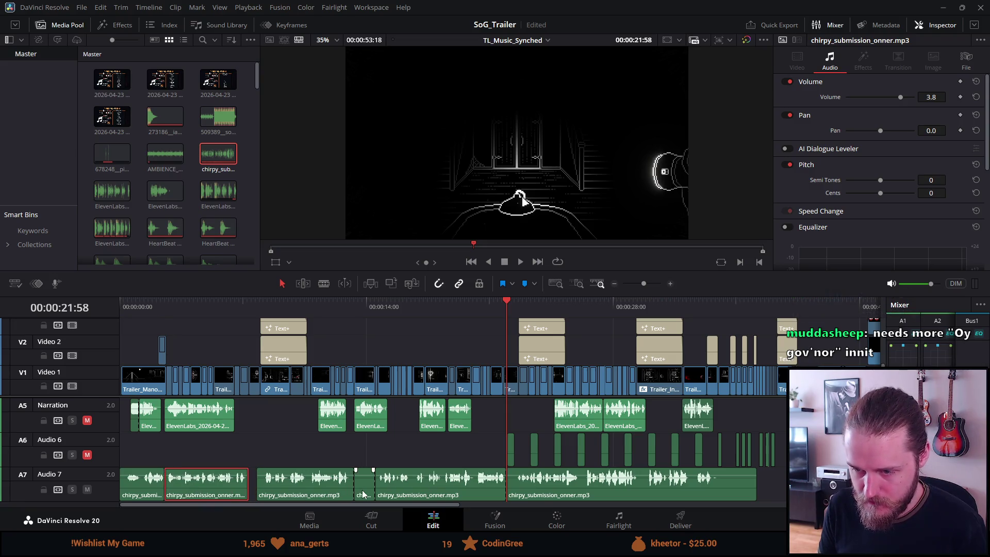
{"action": "key", "text": "BackSpace"}
{"action": "mouse_move", "coordinate": [490, 486]}
{"action": "left_mouse_down"}
{"action": "mouse_move", "coordinate": [468, 499]}
{"action": "mouse_move", "coordinate": [475, 494]}
{"action": "left_mouse_up"}
{"action": "left_click", "coordinate": [425, 306]}
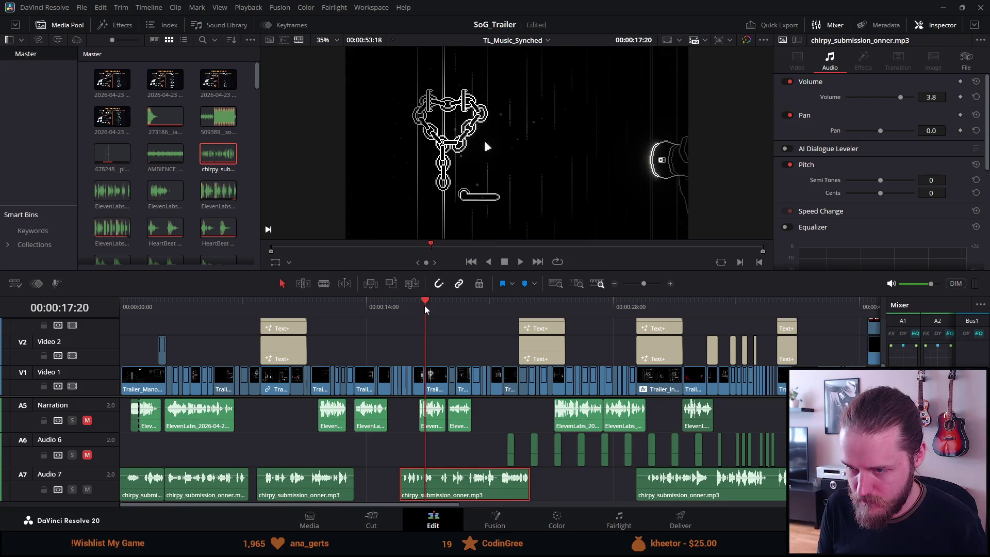
{"action": "scroll", "coordinate": [361, 460], "scroll_direction": "up", "scroll_amount": 2}
- Drag one voice piece later and another earlier, then zoom out and return to the trailer start
{"action": "left_click_drag", "start_coordinate": [329, 494], "coordinate": [385, 498]}
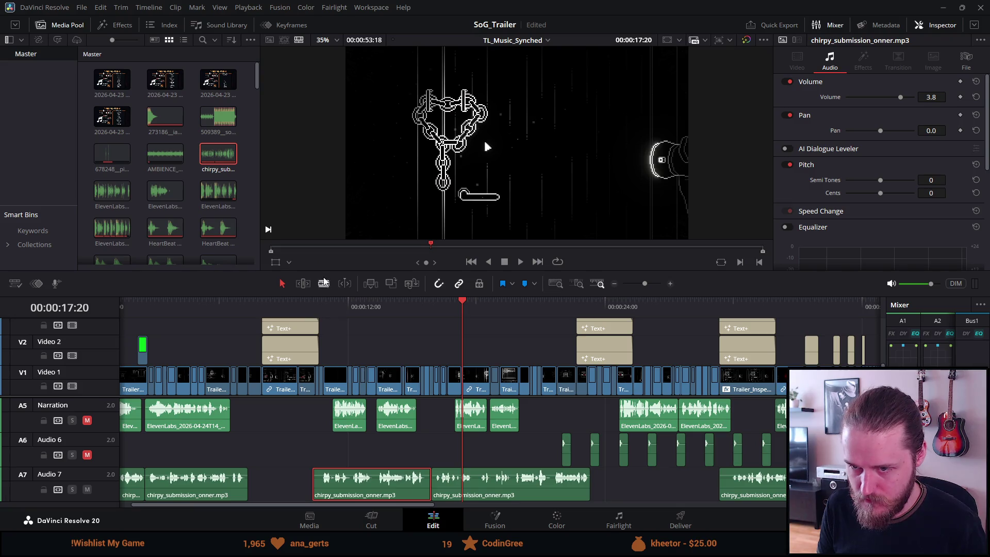
{"action": "left_click_drag", "start_coordinate": [766, 495], "coordinate": [643, 495]}
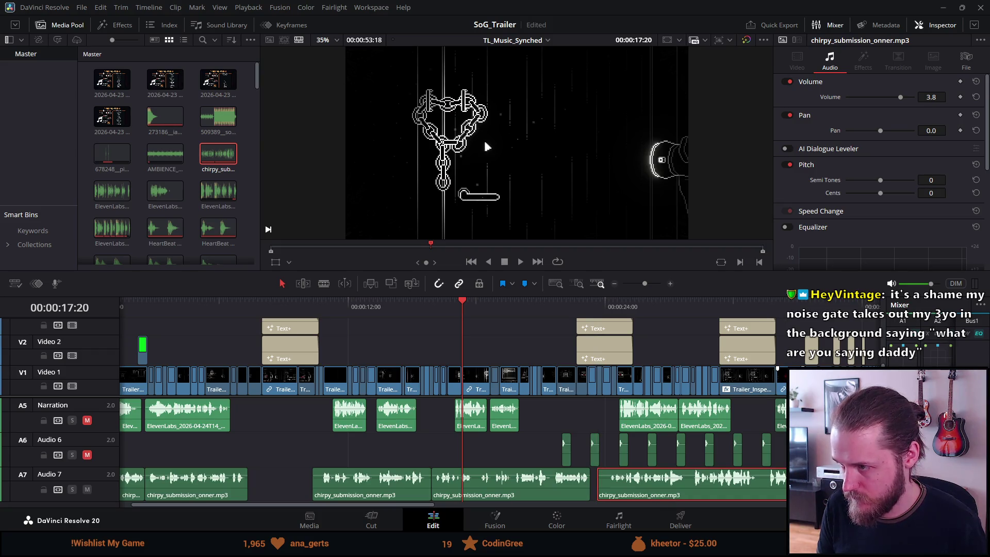
{"action": "left_click", "coordinate": [824, 308]}
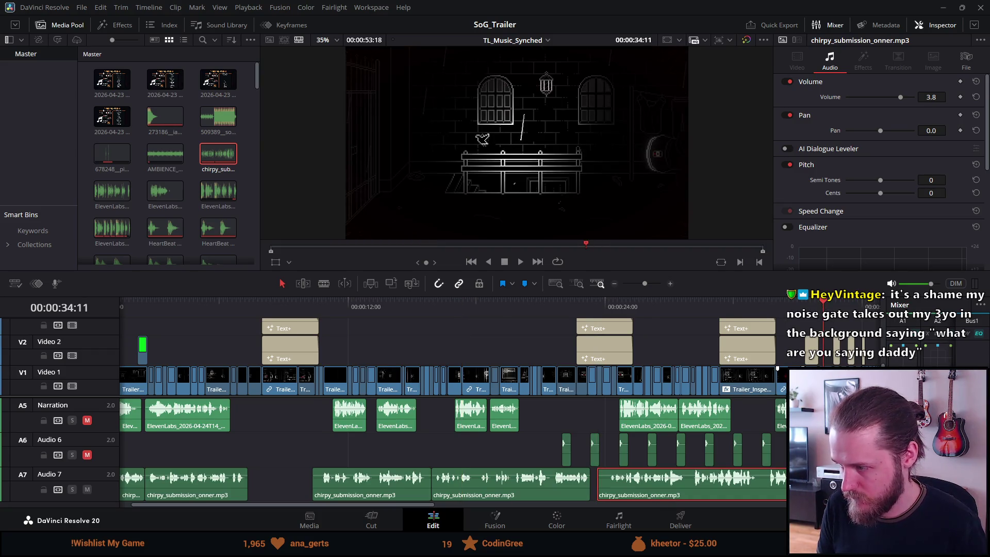
{"action": "key", "text": "shift+z"}
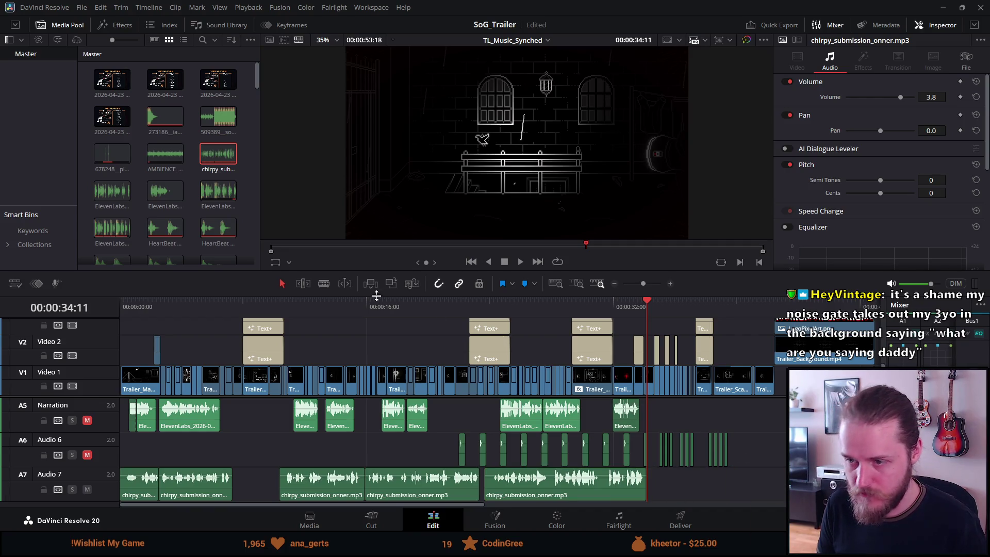
{"action": "left_click", "coordinate": [318, 307]}
{"action": "key", "text": "Home"}
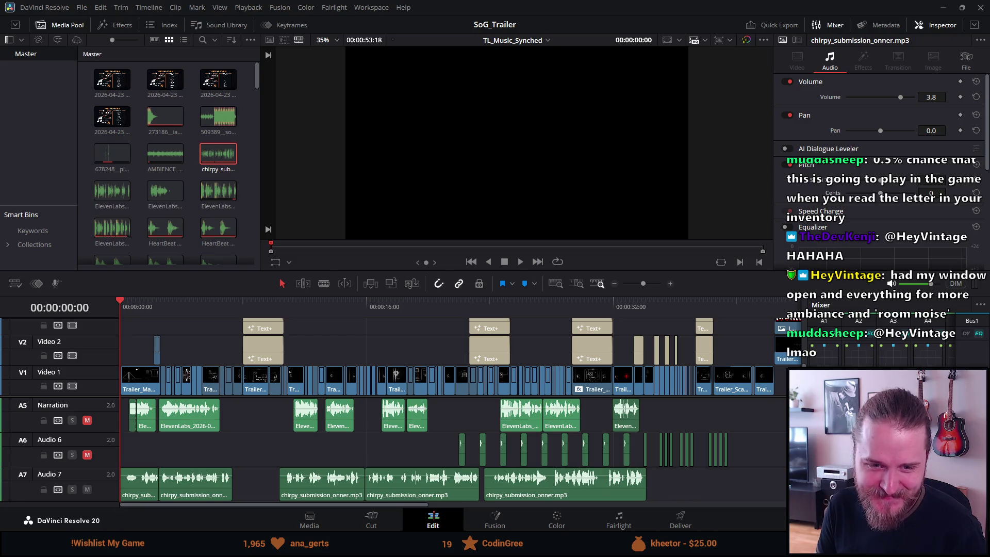
- Fit the picture in the viewer and show the trailer full screen from its start
{"action": "key", "text": "q"}
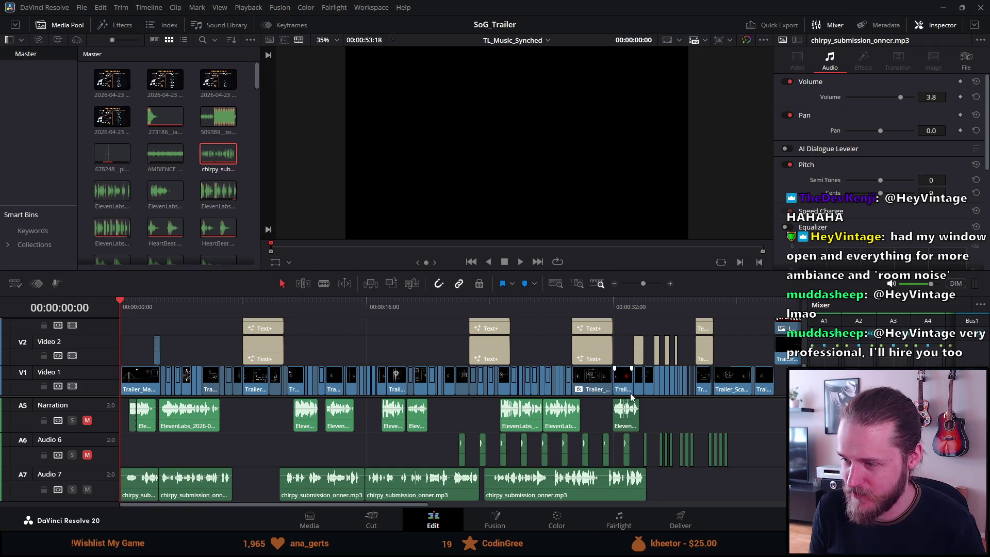
{"action": "key", "text": "ctrl+f"}
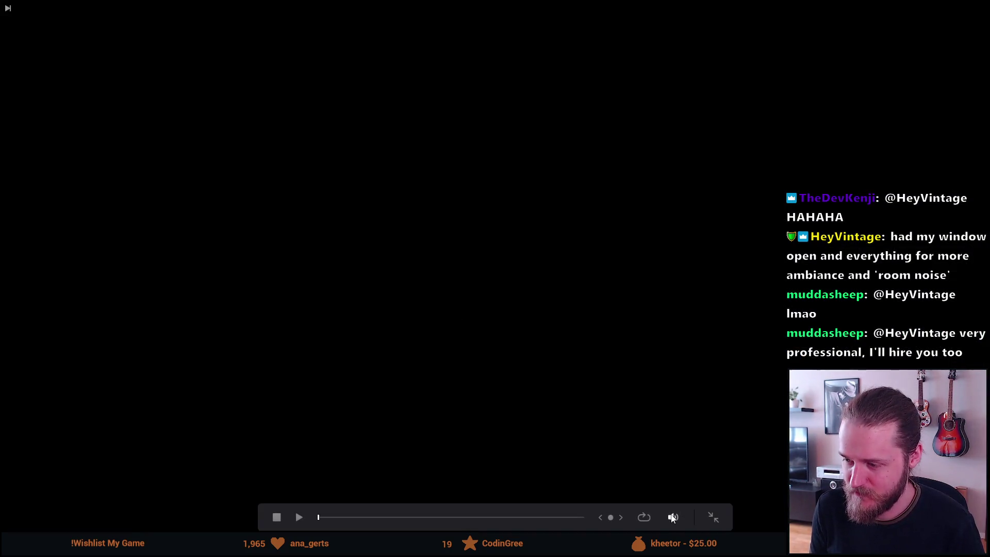
- Play the trailer through to the end card, exit full screen, and mute the Audio 7 track
{"action": "key", "text": "space"}
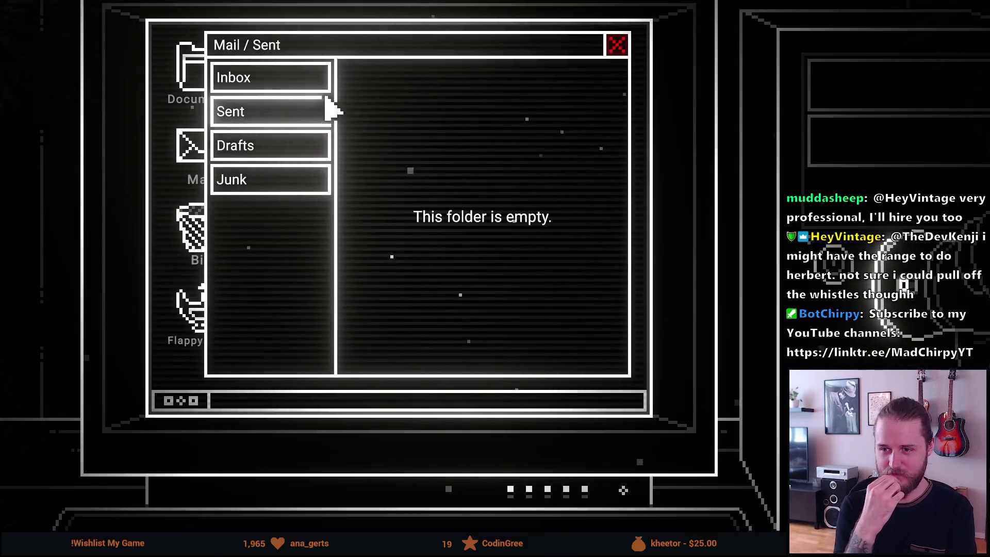
{"action": "left_click", "coordinate": [316, 87]}
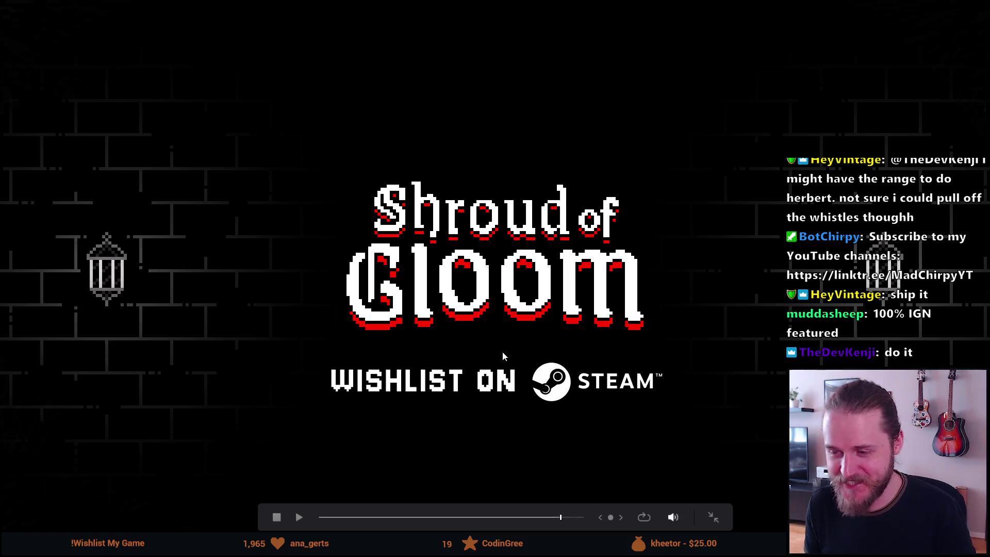
{"action": "key", "text": "Escape"}
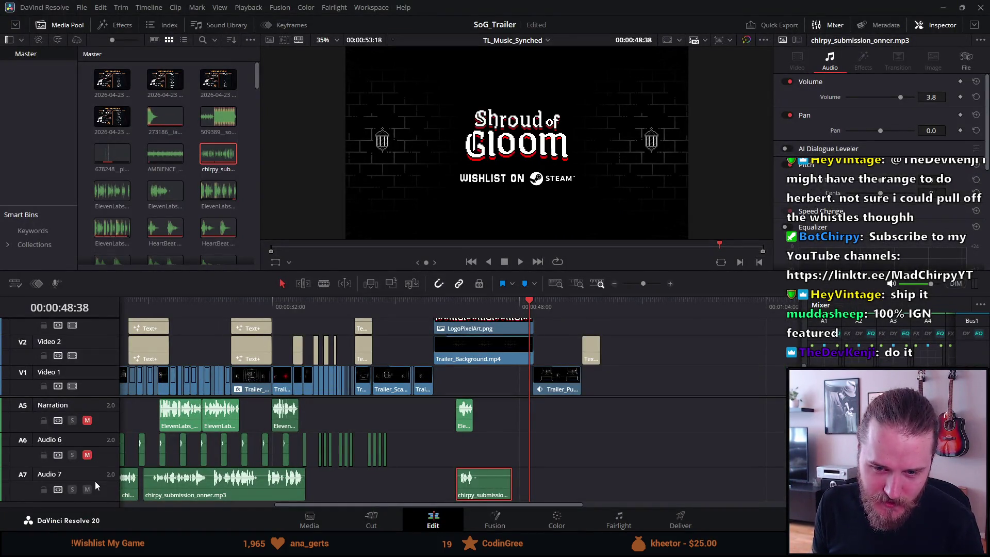
{"action": "left_click", "coordinate": [90, 489]}
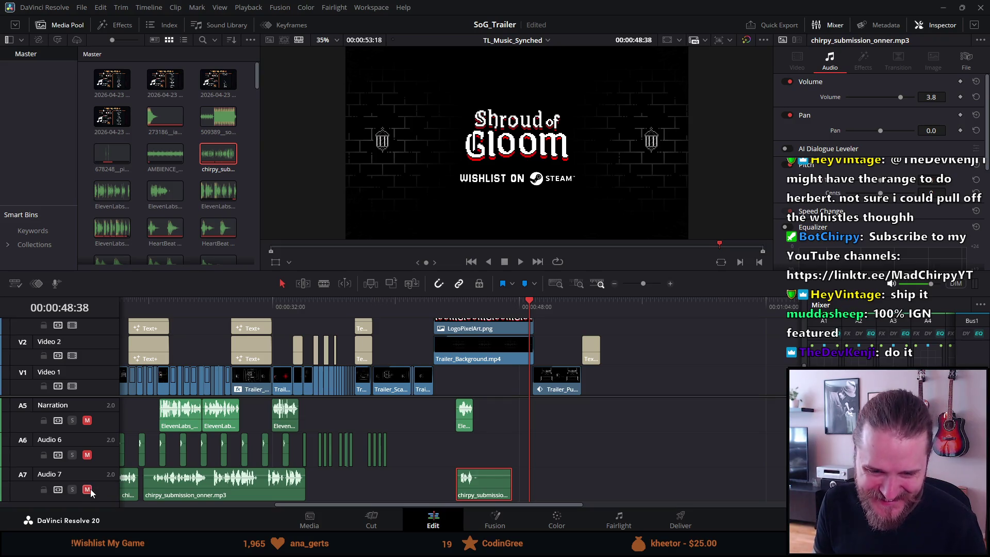
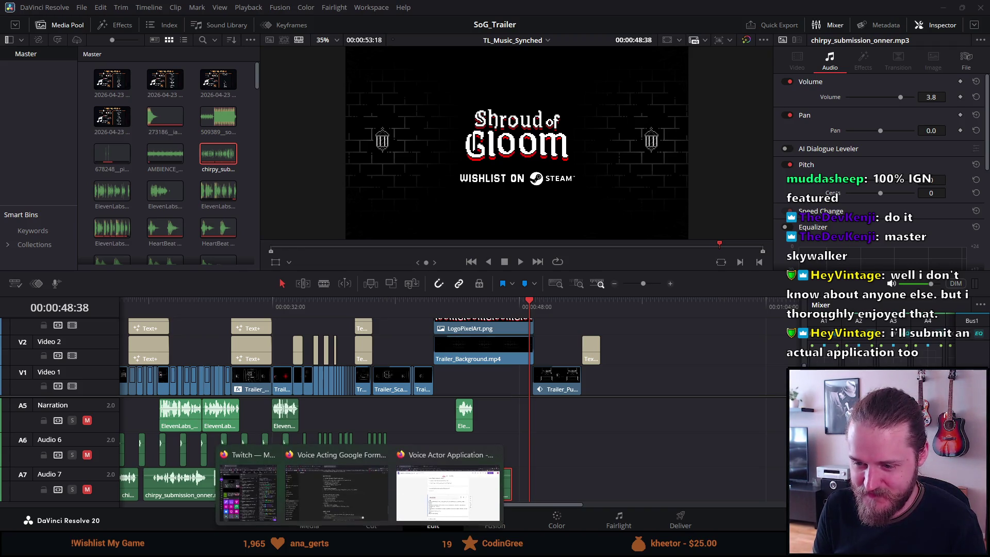
- Add a '[Concerned but composed]' tone note as a new first line of the audition script
{"action": "left_click", "coordinate": [443, 479]}
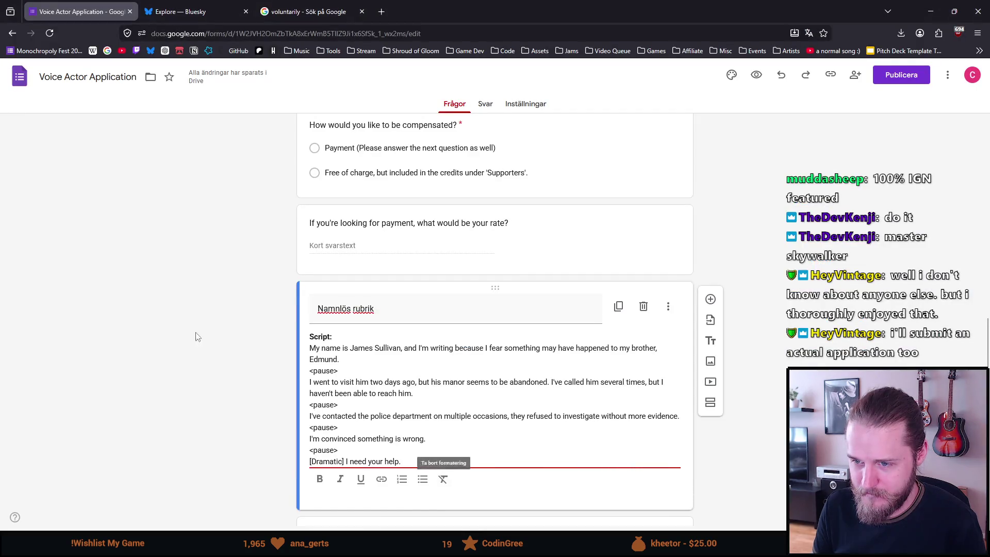
{"action": "scroll", "coordinate": [270, 338], "scroll_direction": "down", "scroll_amount": 3}
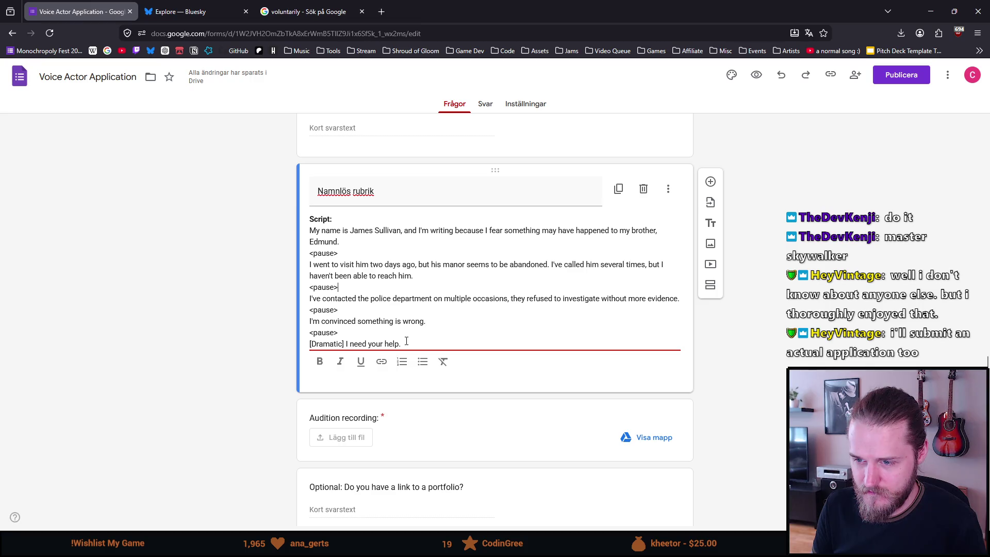
{"action": "left_click_drag", "start_coordinate": [406, 344], "coordinate": [389, 345]}
{"action": "left_click", "coordinate": [367, 344]}
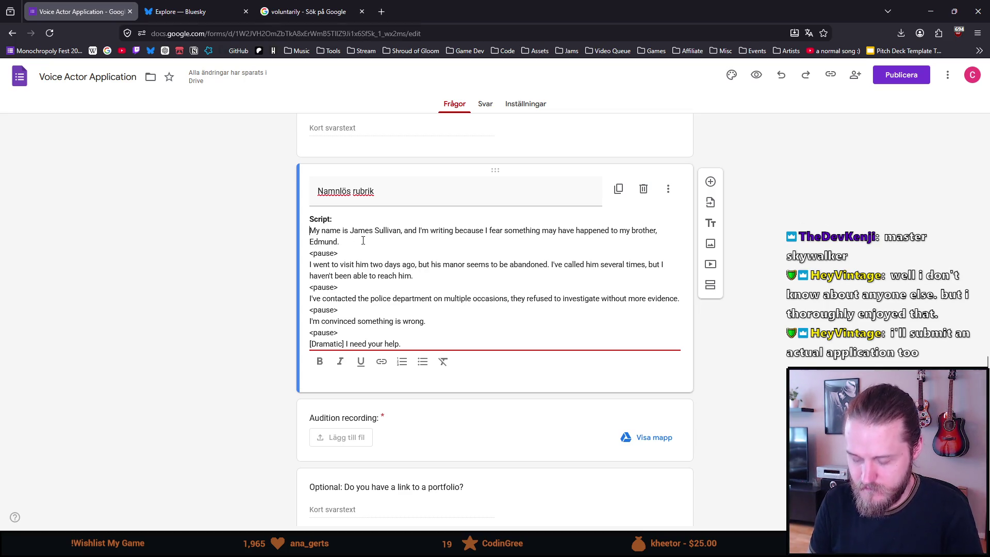
{"action": "left_click", "coordinate": [310, 231]}
{"action": "key", "text": "Return"}
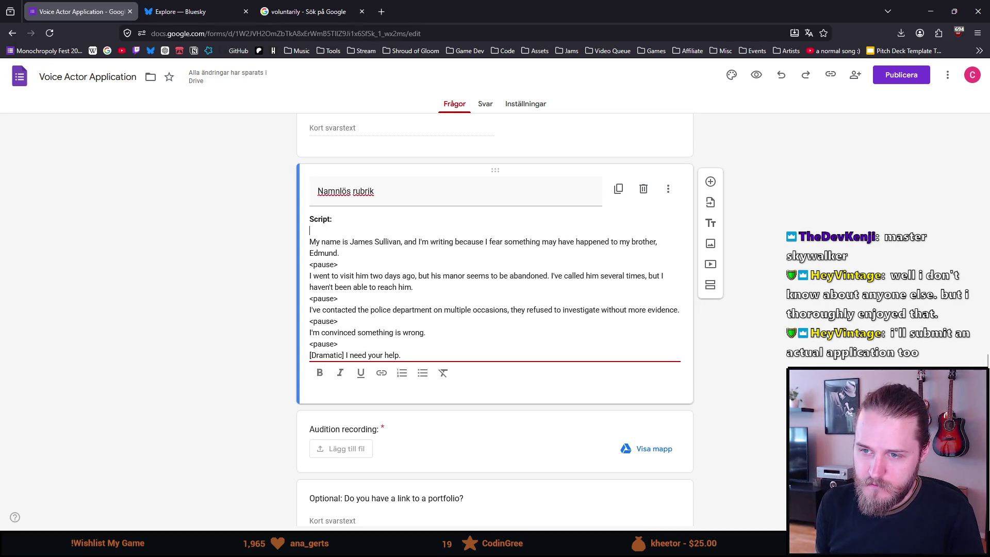
{"action": "type", "text": "[Cl"}
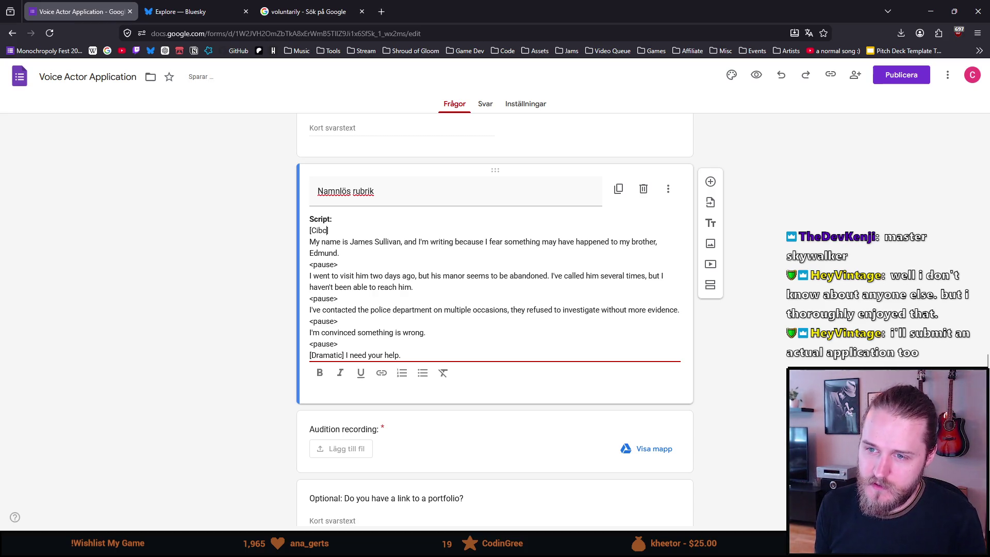
{"action": "type", "text": "ncerned]"}
{"action": "key", "text": "BackSpace"}
{"action": "type", "text": "but composed]"}
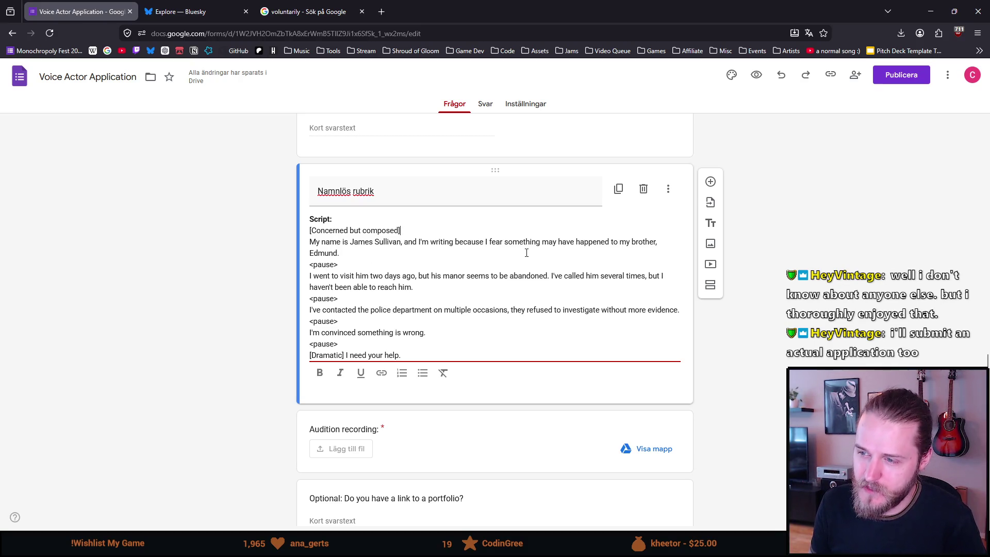
- Review the wording of the '[Concerned but composed]' tone note at the script's start
{"action": "left_click_drag", "start_coordinate": [570, 255], "coordinate": [527, 245]}
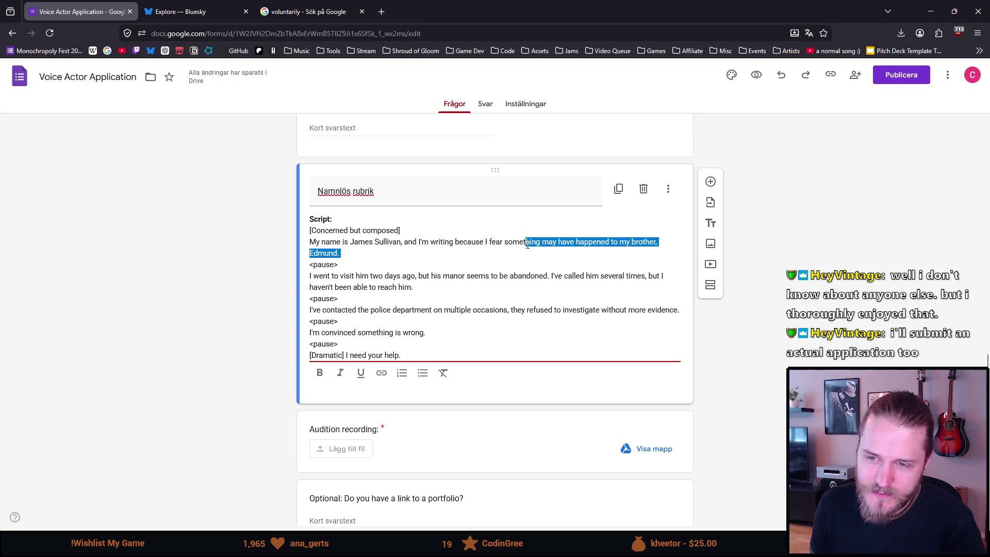
{"action": "double_click", "coordinate": [338, 231]}
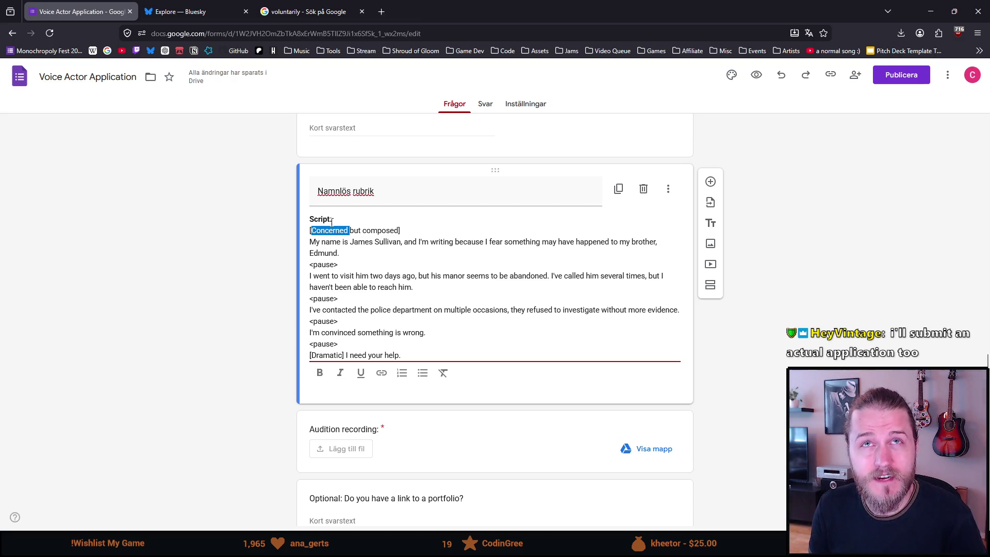
{"action": "double_click", "coordinate": [383, 232]}
{"action": "double_click", "coordinate": [332, 232]}
{"action": "double_click", "coordinate": [376, 232]}
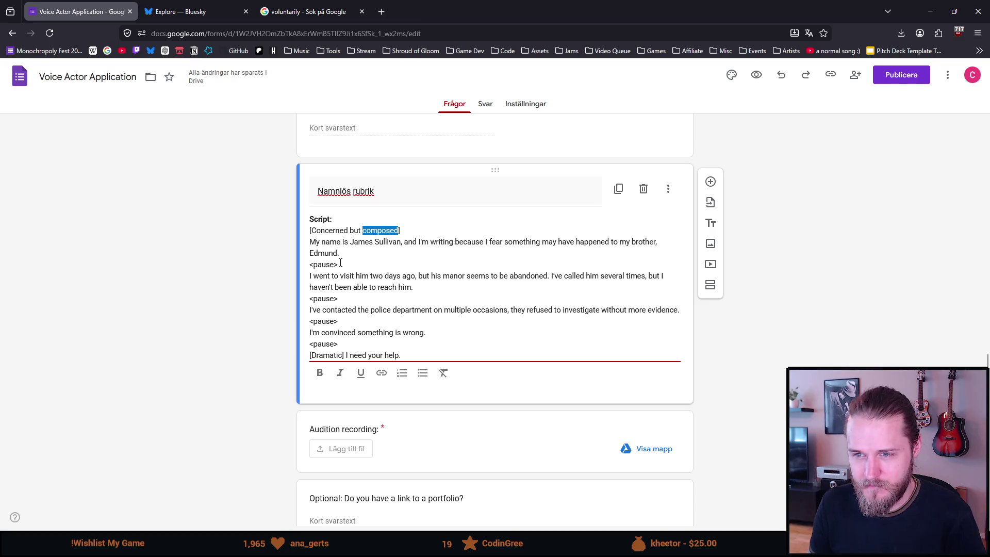
- Move 'I need your help' onto its own line below the '[Dramatic]' cue, then return to the trailer edit
{"action": "left_click", "coordinate": [346, 354]}
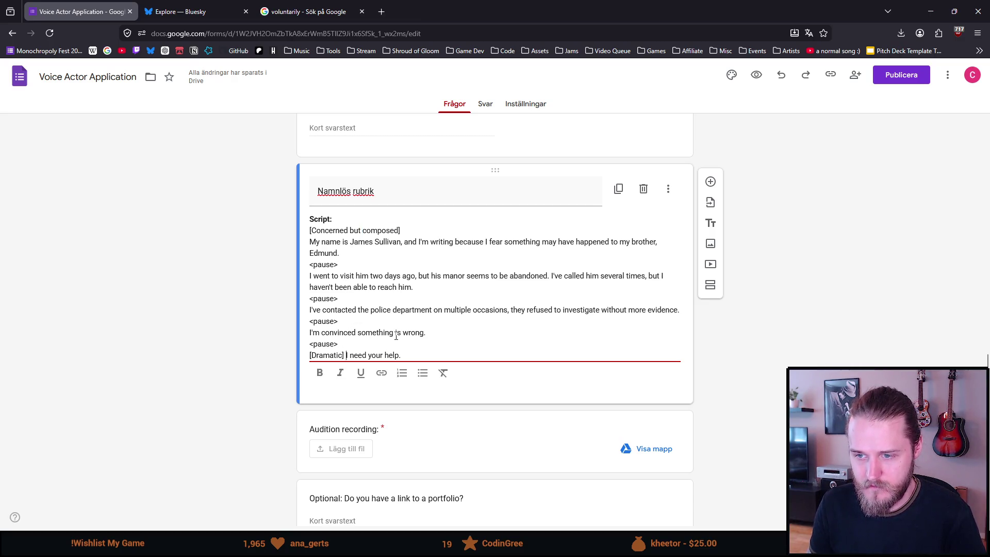
{"action": "key", "text": "Return"}
{"action": "left_click_drag", "start_coordinate": [309, 367], "coordinate": [346, 367]}
{"action": "left_click", "coordinate": [339, 359]}
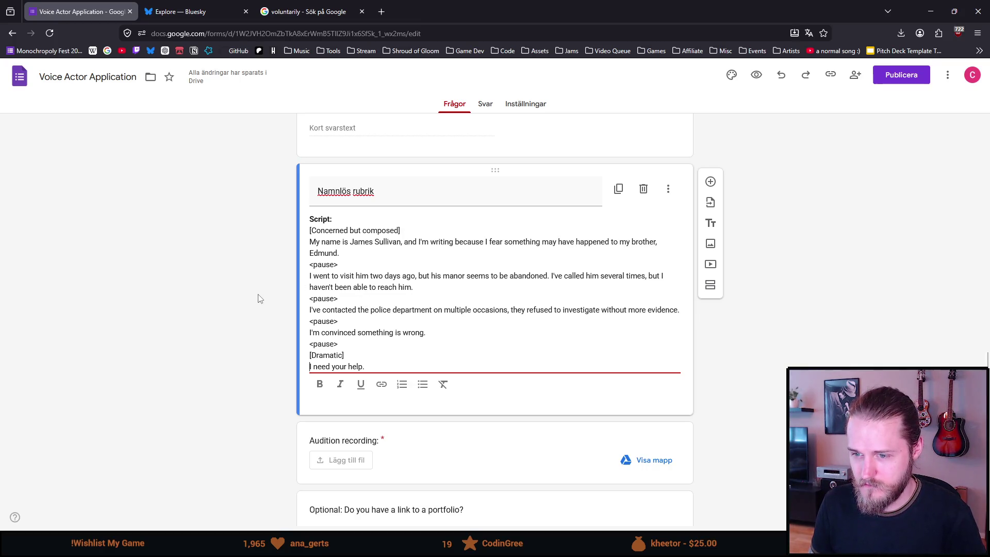
{"action": "scroll", "coordinate": [259, 299], "scroll_direction": "down", "scroll_amount": 1}
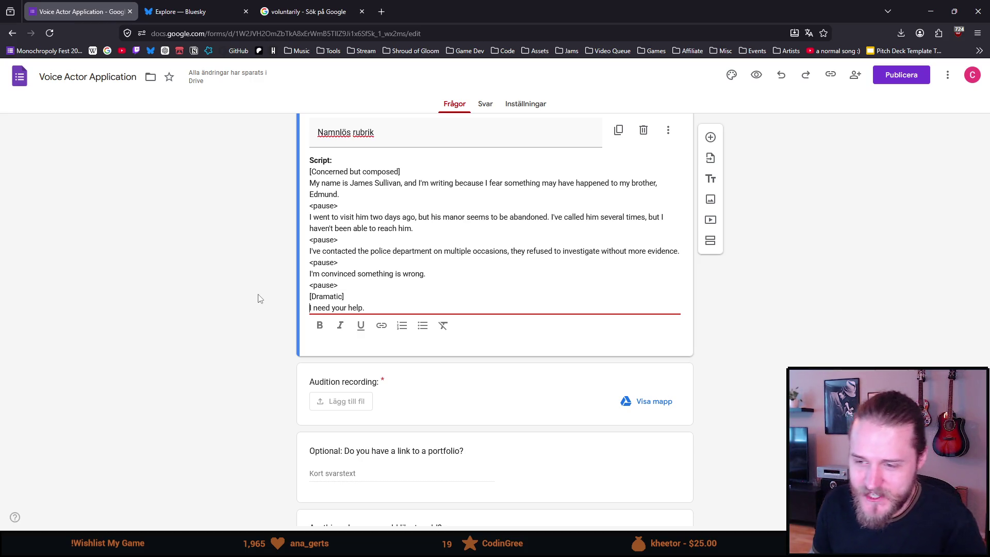
{"action": "scroll", "coordinate": [260, 298], "scroll_direction": "down", "scroll_amount": 1}
{"action": "scroll", "coordinate": [257, 298], "scroll_direction": "up", "scroll_amount": 2}
{"action": "scroll", "coordinate": [255, 299], "scroll_direction": "up", "scroll_amount": 1}
{"action": "scroll", "coordinate": [253, 299], "scroll_direction": "up", "scroll_amount": 2}
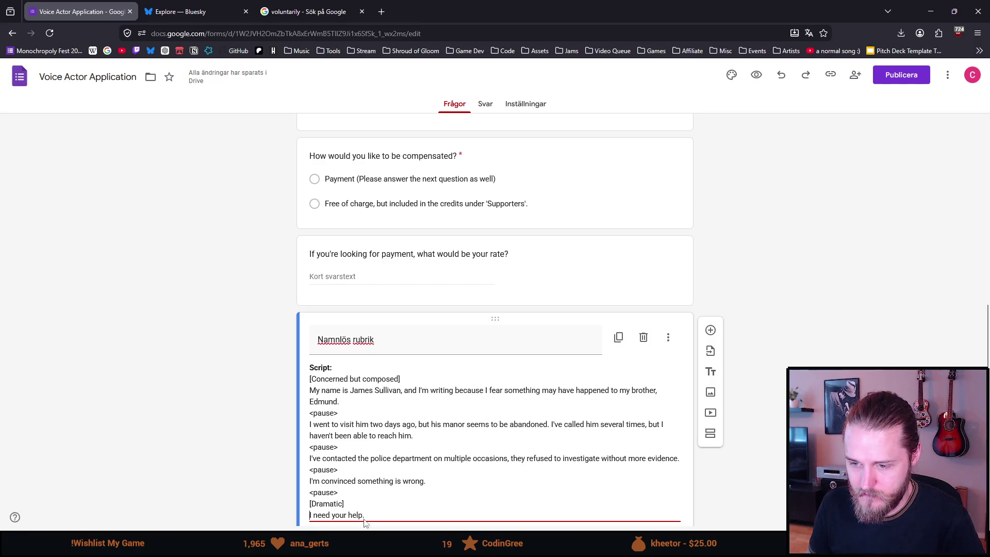
{"action": "key", "text": "alt+Tab"}
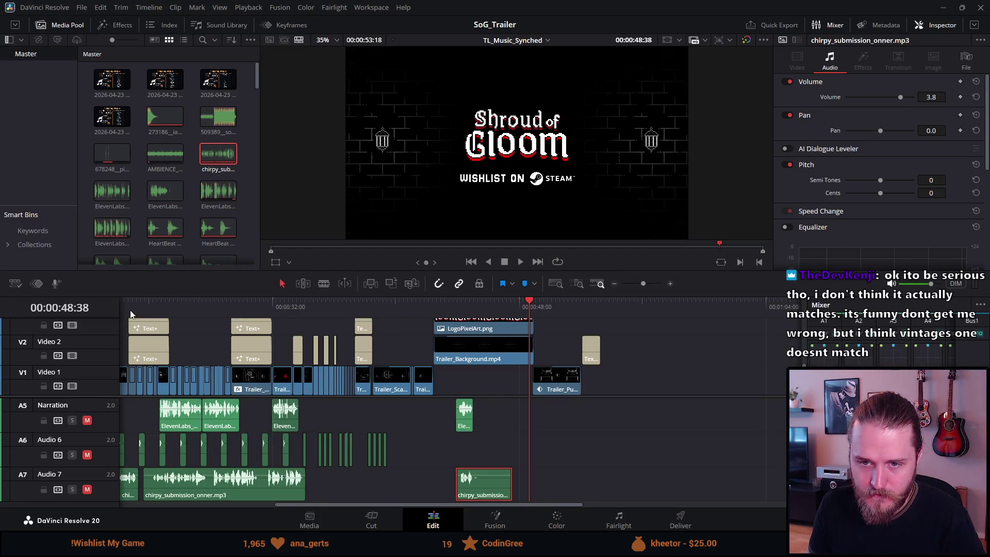
- Play the Shroud of Gloom trailer from the start, scrubbing back over its opening shots
{"action": "key", "text": "Home"}
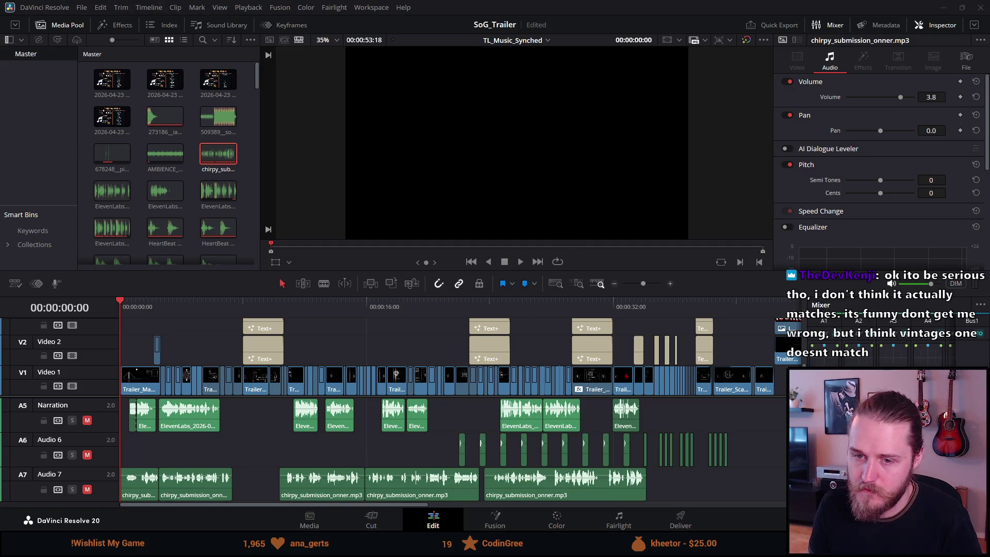
{"action": "key", "text": "space"}
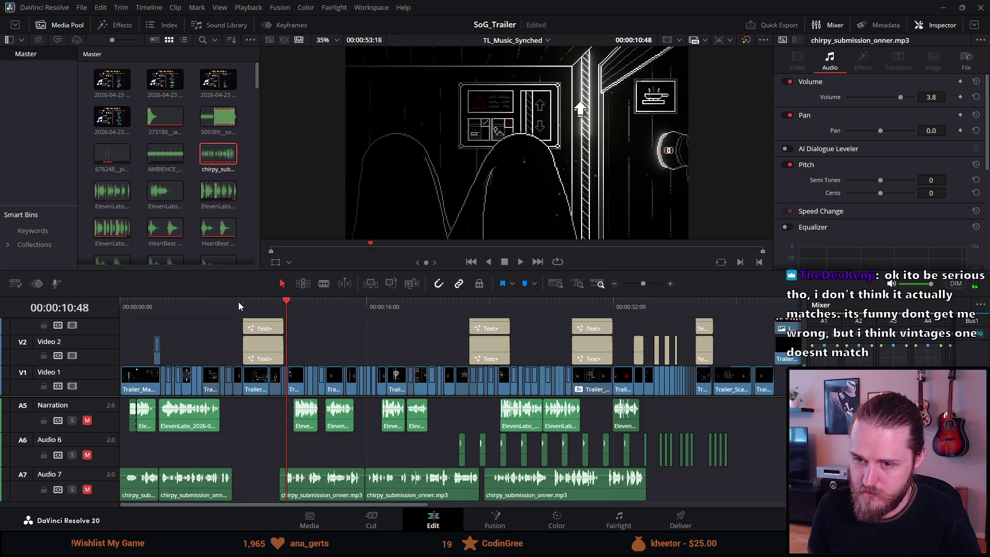
{"action": "left_click_drag", "start_coordinate": [239, 302], "coordinate": [124, 308]}
{"action": "key", "text": "space"}
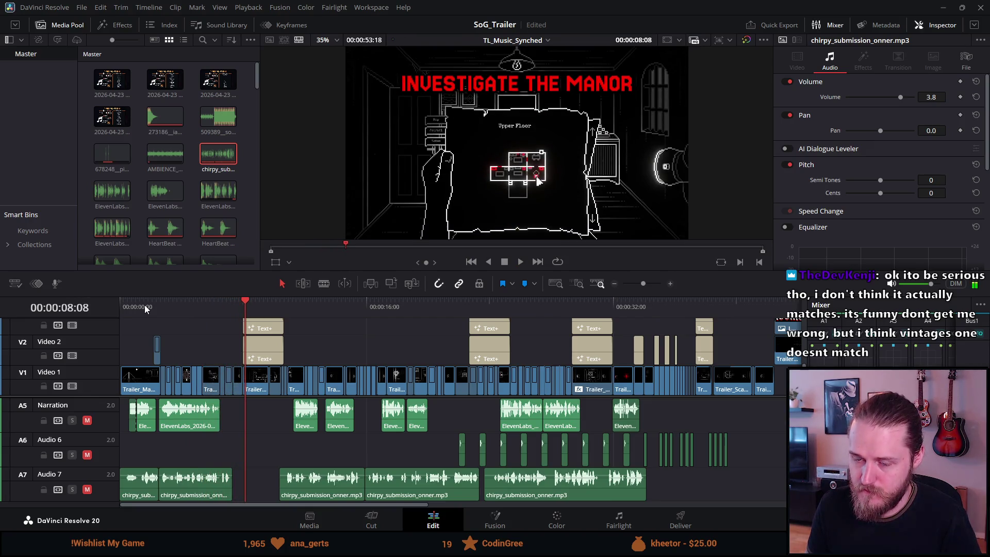
{"action": "mouse_move", "coordinate": [145, 305]}
{"action": "left_mouse_down"}
{"action": "mouse_move", "coordinate": [90, 310]}
{"action": "mouse_move", "coordinate": [113, 311]}
{"action": "left_mouse_up"}
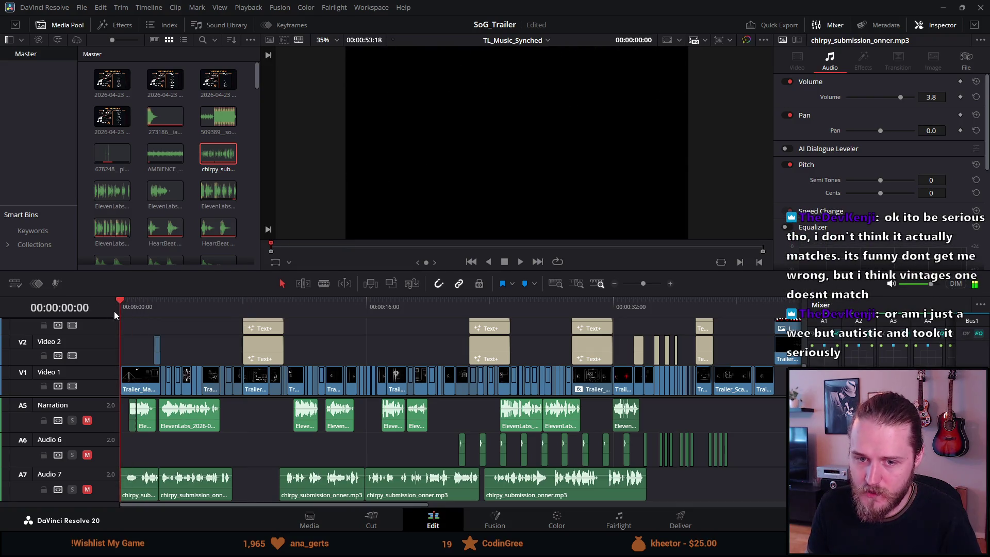
{"action": "mouse_move", "coordinate": [763, 252]}
{"action": "left_mouse_down"}
{"action": "mouse_move", "coordinate": [298, 249]}
{"action": "mouse_move", "coordinate": [346, 256]}
{"action": "left_mouse_up"}
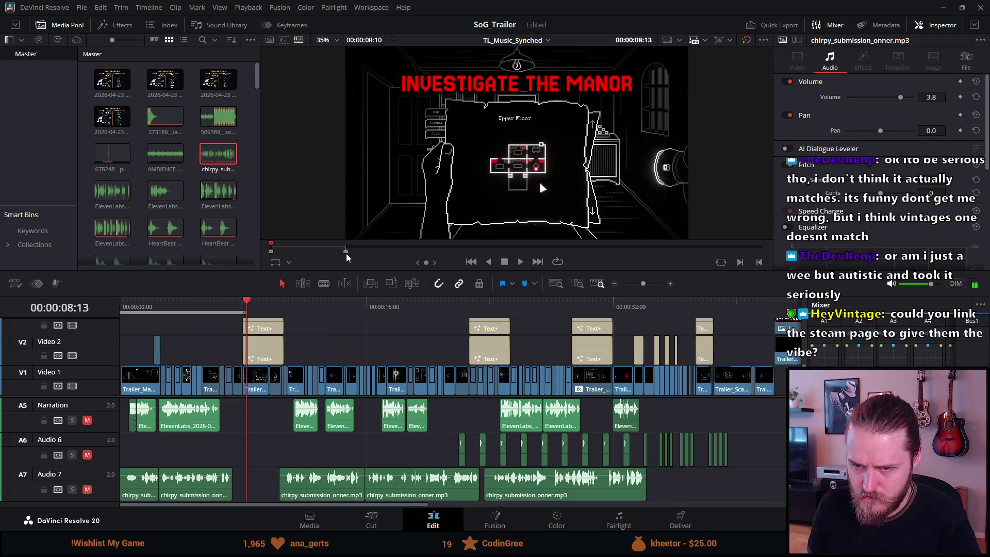
- Inspect the cut between the kitchen and manor map shots frame by frame, then zoom back out to the start
{"action": "key", "text": "Home"}
{"action": "scroll", "coordinate": [298, 305], "scroll_direction": "up", "scroll_amount": 2}
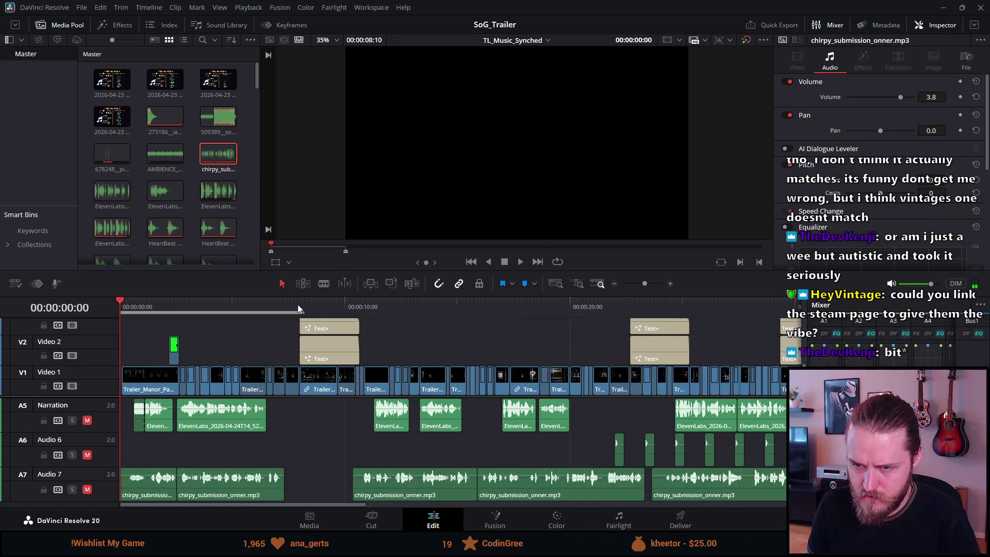
{"action": "left_click", "coordinate": [298, 307]}
{"action": "scroll", "coordinate": [298, 306], "scroll_direction": "up", "scroll_amount": 3}
{"action": "left_click_drag", "start_coordinate": [495, 304], "coordinate": [473, 304]}
{"action": "left_click", "coordinate": [483, 302]}
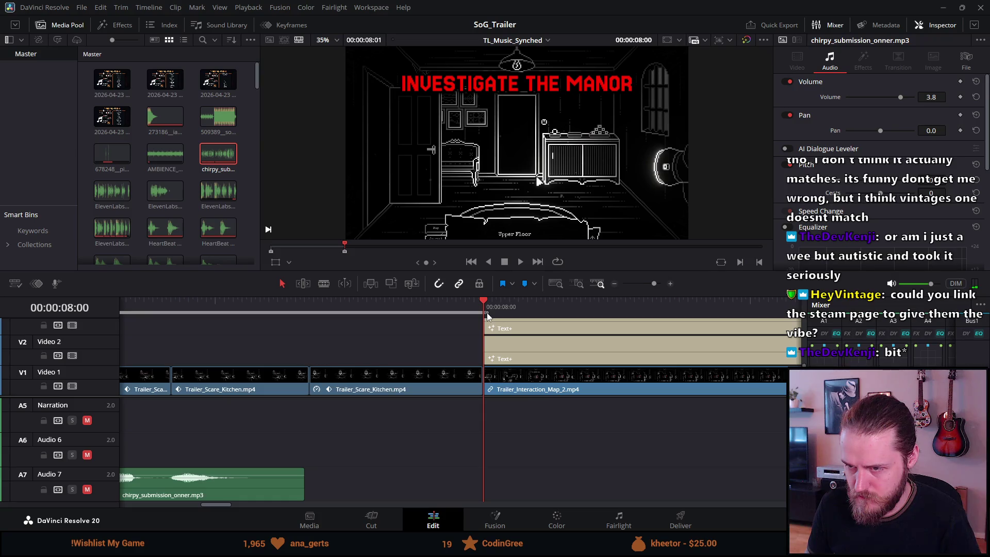
{"action": "scroll", "coordinate": [487, 316], "scroll_direction": "up", "scroll_amount": 4}
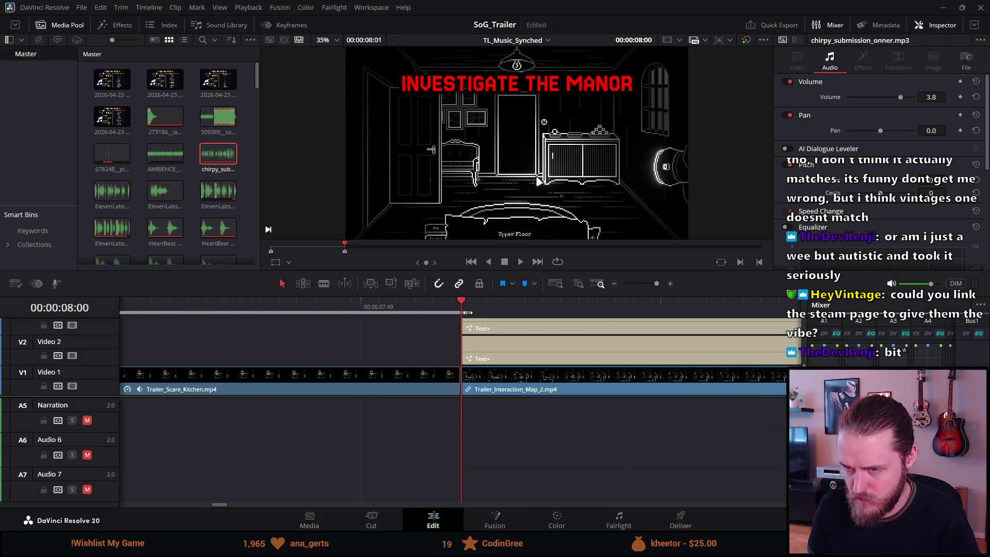
{"action": "left_click_drag", "start_coordinate": [467, 314], "coordinate": [451, 310]}
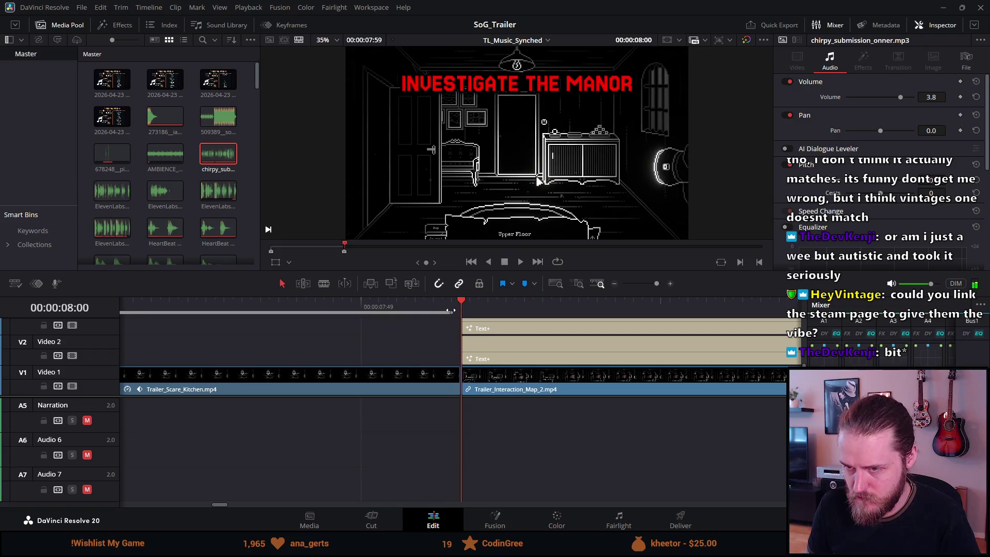
{"action": "key", "text": "shift+z"}
{"action": "key", "text": "Home"}
- Watch the trailer in the fullscreen viewer and enable looped playback
{"action": "key", "text": "p"}
{"action": "key", "text": "space"}
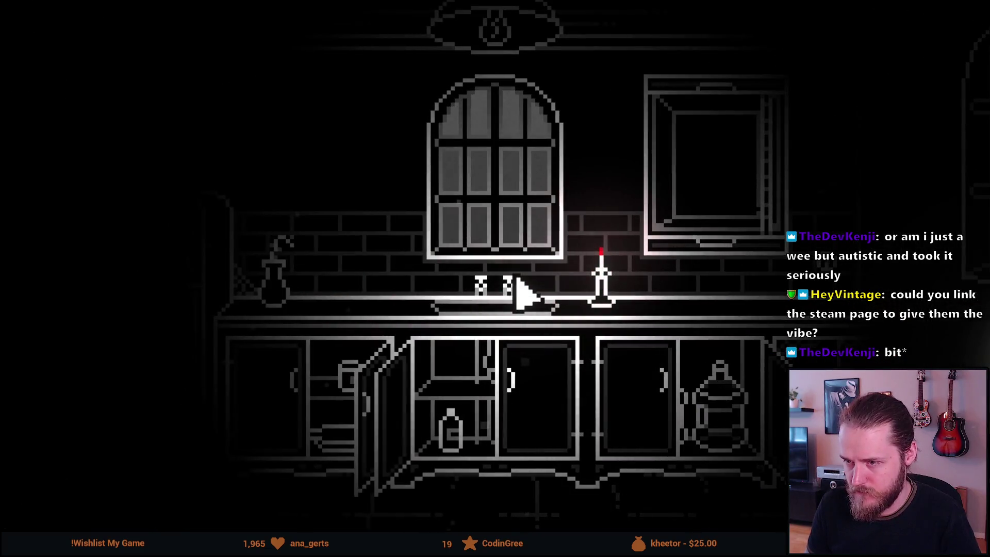
{"action": "key", "text": "Escape"}
{"action": "key", "text": "space"}
{"action": "scroll", "coordinate": [277, 389], "scroll_direction": "down", "scroll_amount": 5}
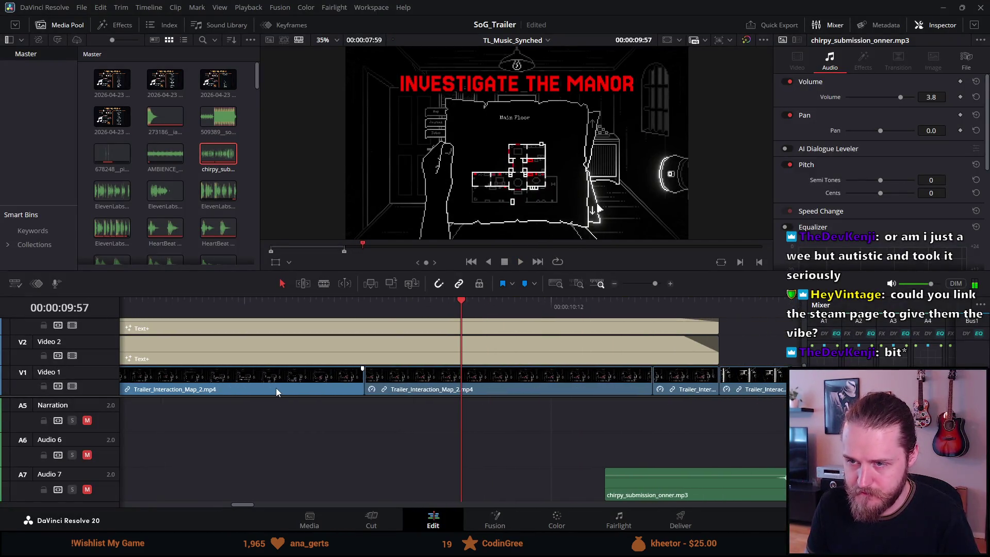
{"action": "scroll", "coordinate": [276, 388], "scroll_direction": "down", "scroll_amount": 4}
{"action": "left_click", "coordinate": [557, 261]}
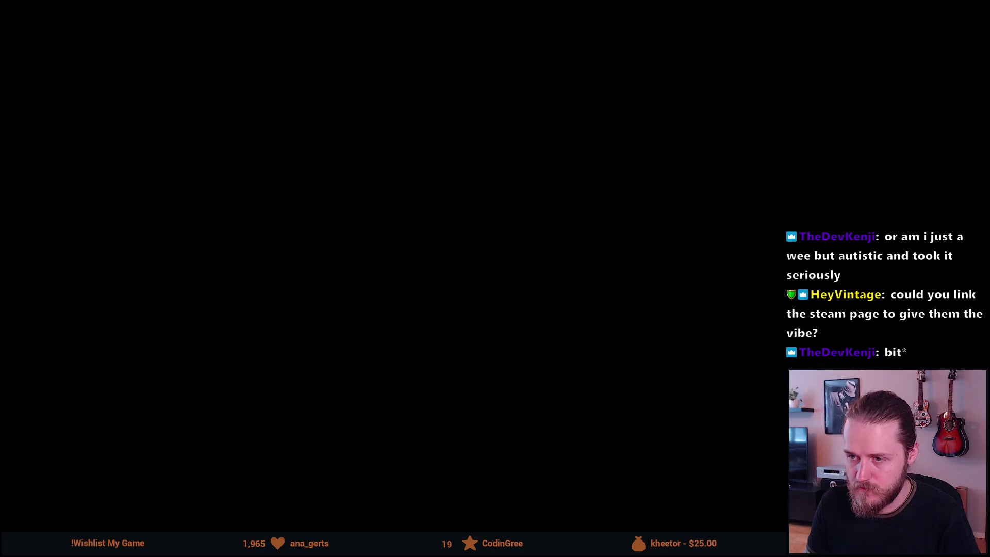
{"action": "key", "text": "Escape"}
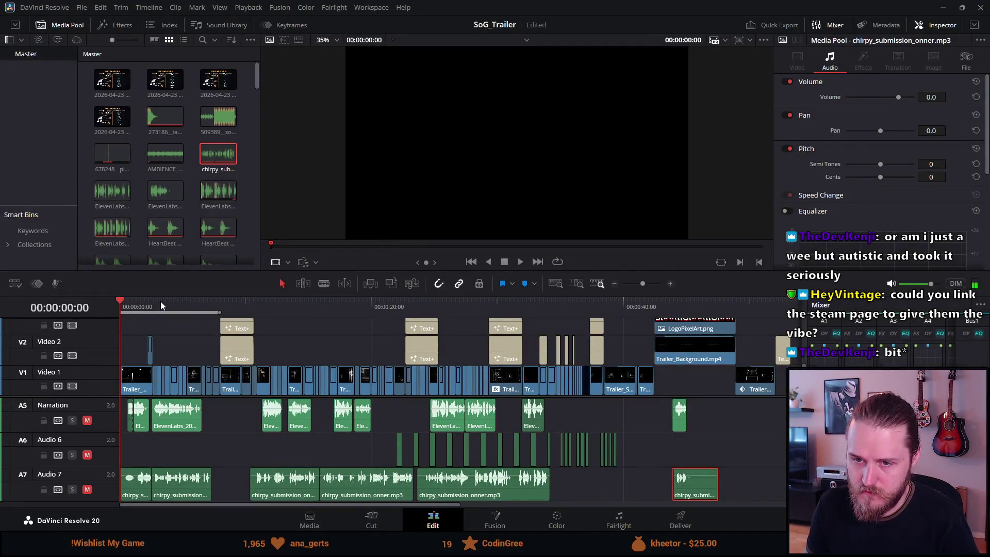
- Play the trailer once more fullscreen from the start, stop at the beginning and go to the Deliver page
{"action": "left_click", "coordinate": [160, 303]}
{"action": "key", "text": "Home"}
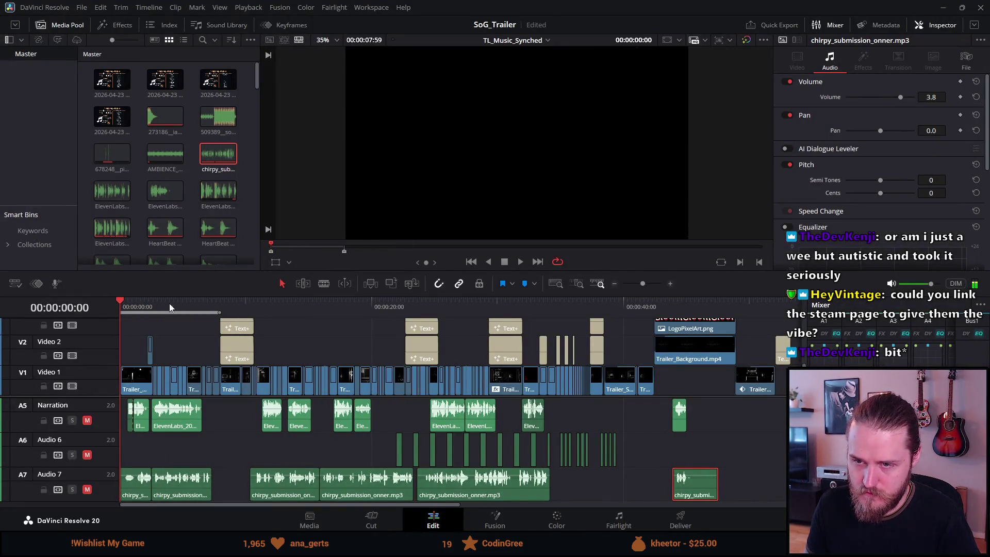
{"action": "key", "text": "space"}
{"action": "key", "text": "ctrl+f"}
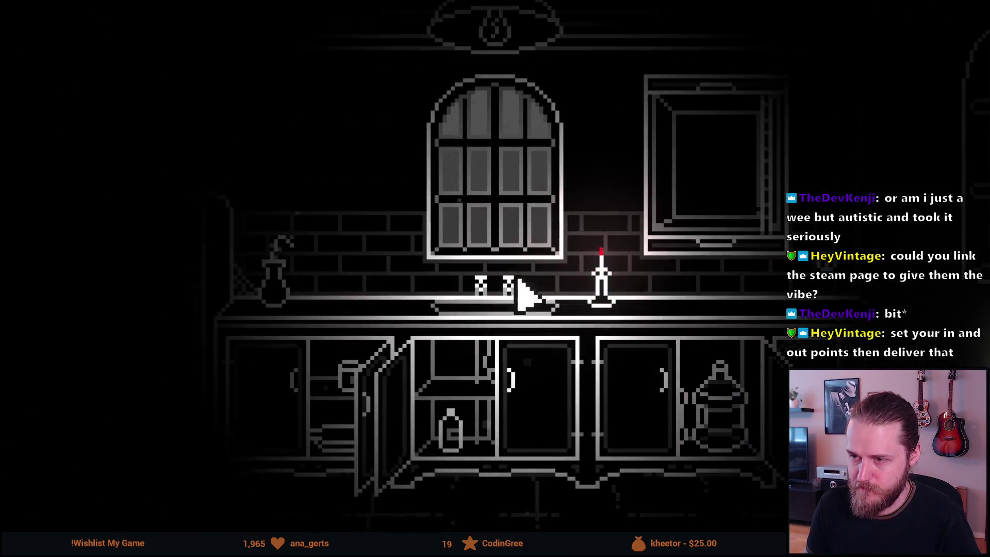
{"action": "key", "text": "Escape"}
{"action": "key", "text": "Home"}
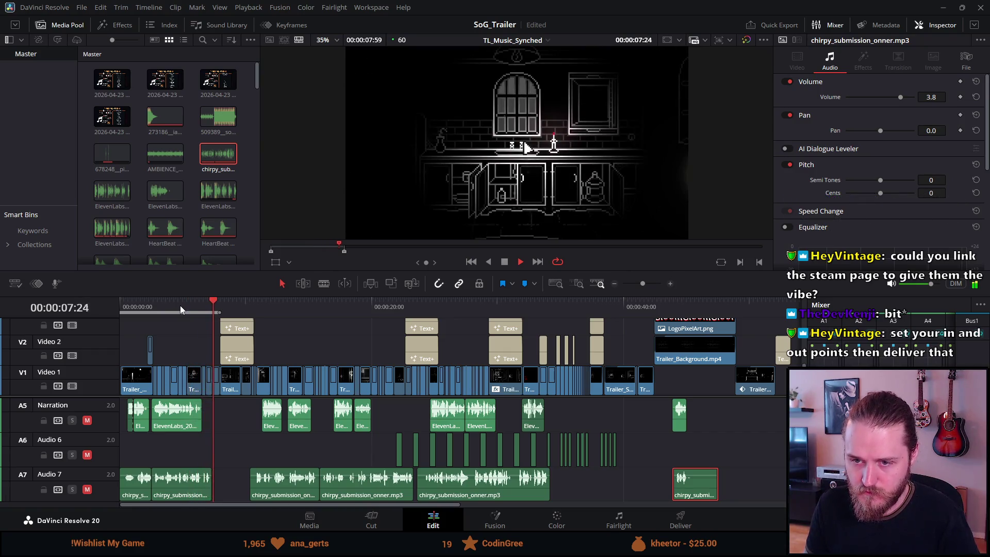
{"action": "key", "text": "Home"}
{"action": "key", "text": "space"}
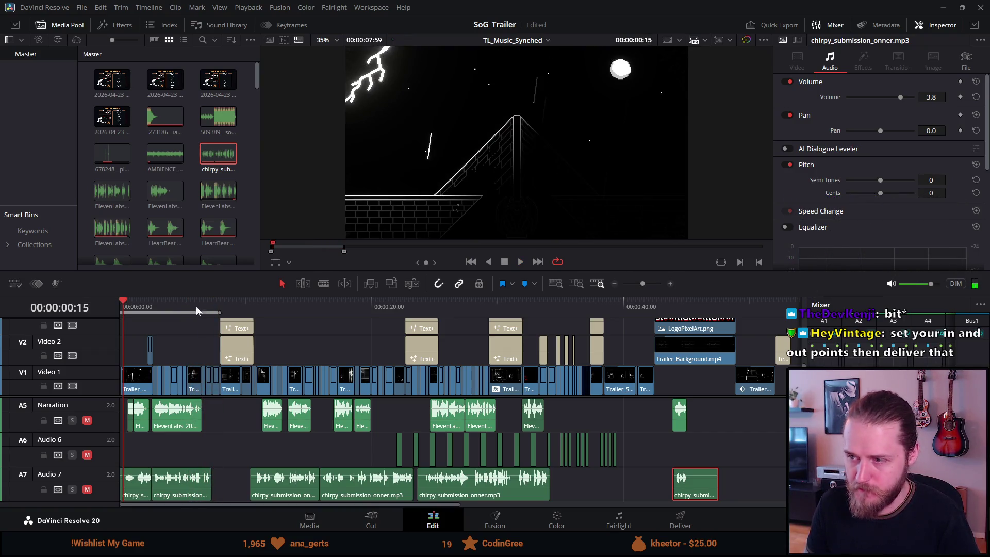
{"action": "left_click", "coordinate": [681, 520]}
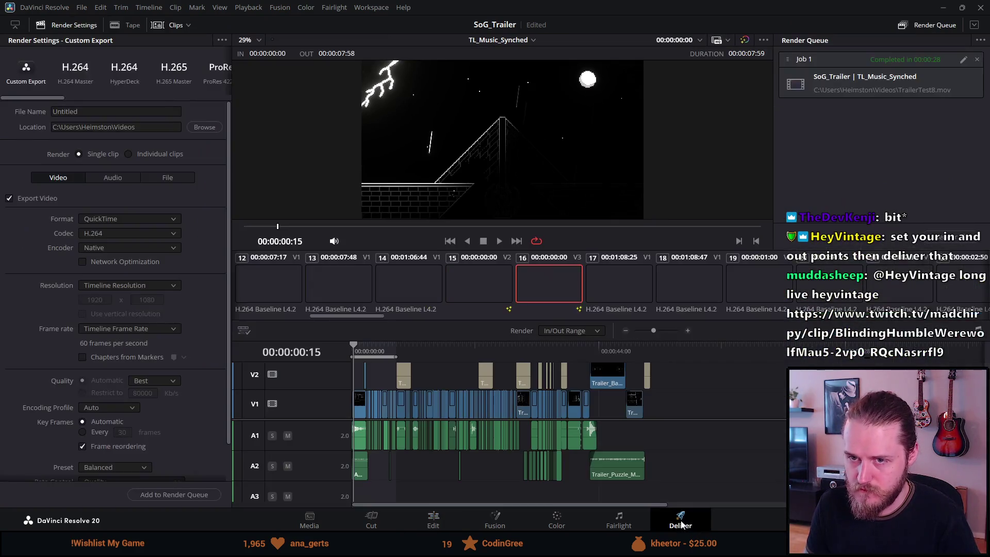
- Queue a 'Trailer Sample' render, remove the old completed job and render the trailer
{"action": "left_click", "coordinate": [101, 111]}
{"action": "type", "text": "Trailer"}
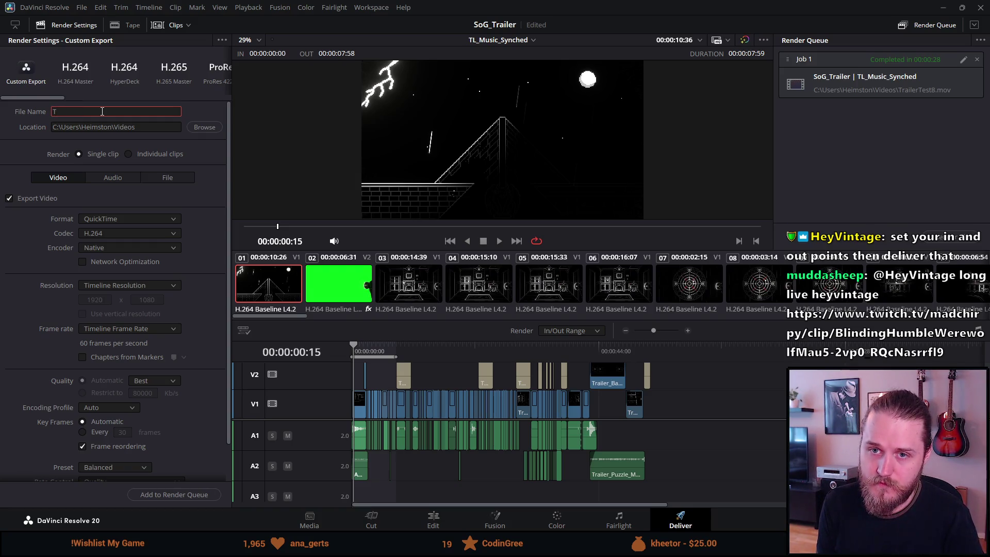
{"action": "type", "text": " Sample"}
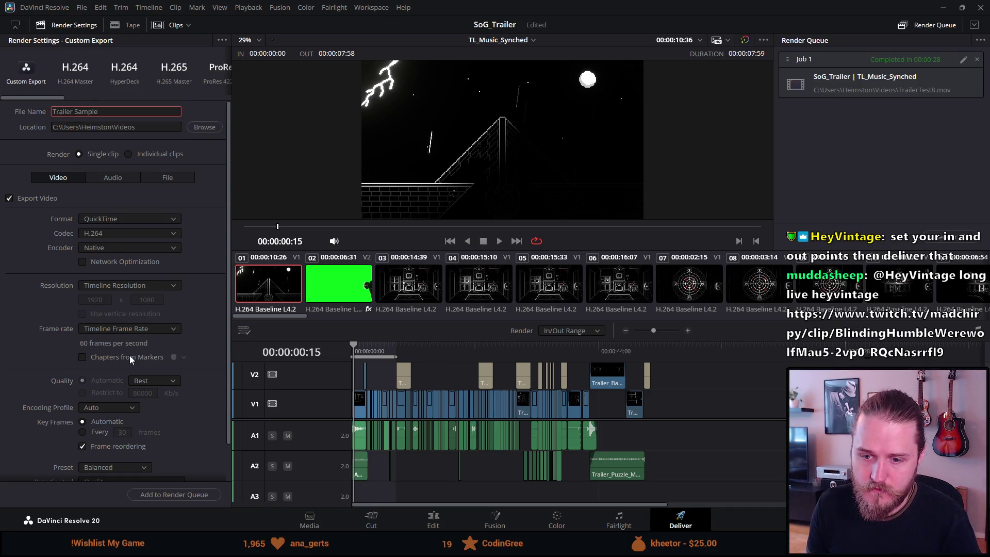
{"action": "left_click", "coordinate": [171, 494]}
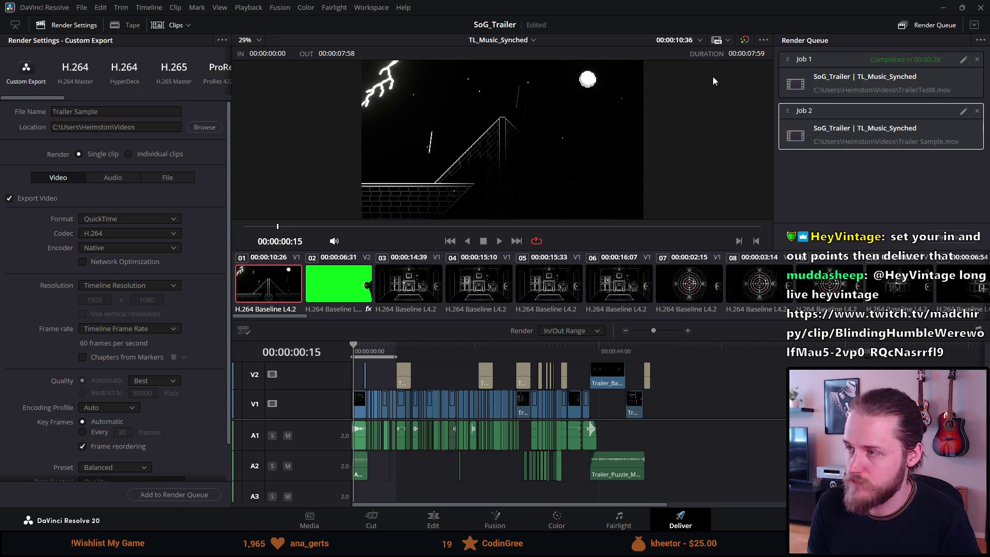
{"action": "left_click", "coordinate": [976, 59]}
{"action": "left_click", "coordinate": [952, 209]}
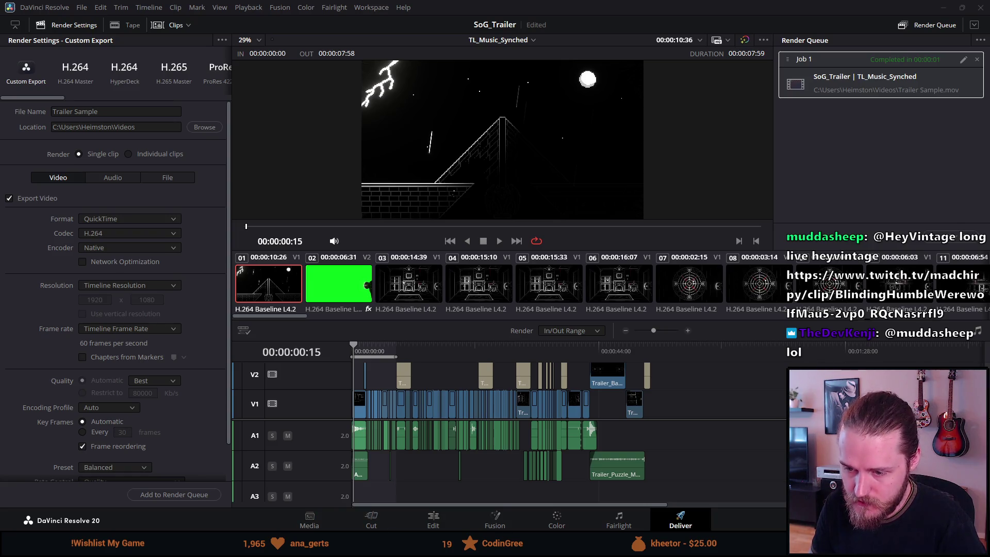
- Switch back to the Voice Actor Application form in Chrome
{"action": "left_click", "coordinate": [464, 476]}
{"action": "scroll", "coordinate": [433, 297], "scroll_direction": "up", "scroll_amount": 15}
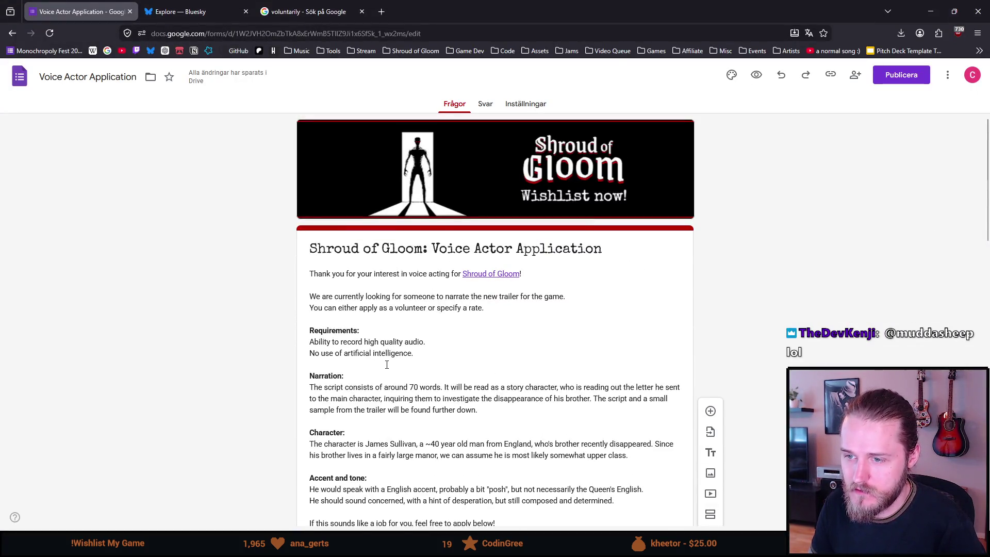
{"action": "scroll", "coordinate": [386, 363], "scroll_direction": "down", "scroll_amount": 1}
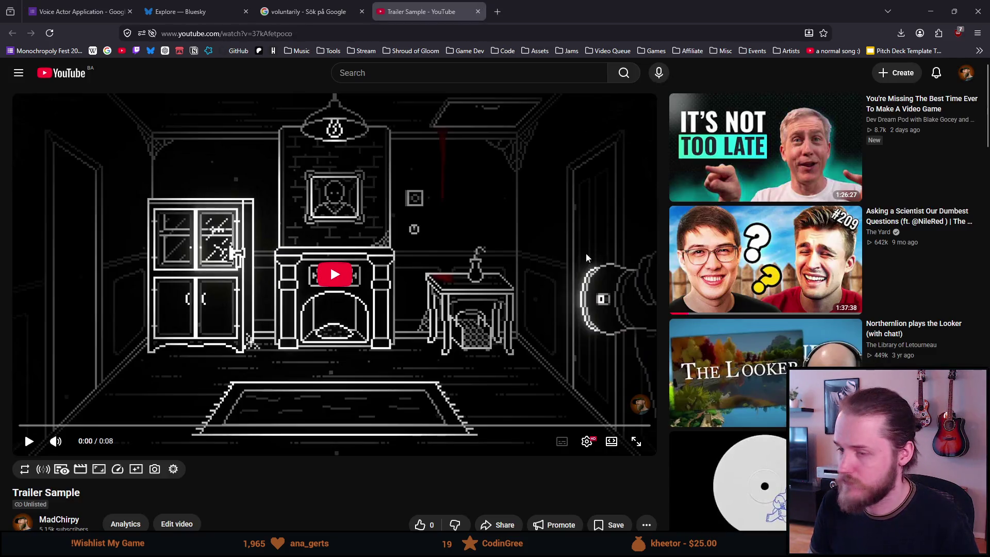
- Check that the uploaded Trailer Sample plays on YouTube, close it and return to the form
{"action": "left_click", "coordinate": [306, 259]}
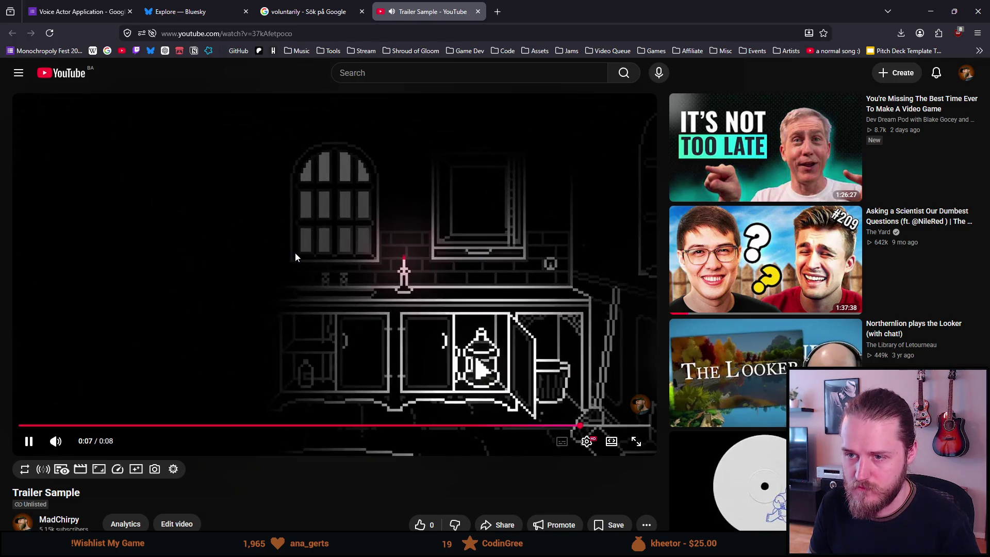
{"action": "middle_click", "coordinate": [435, 8]}
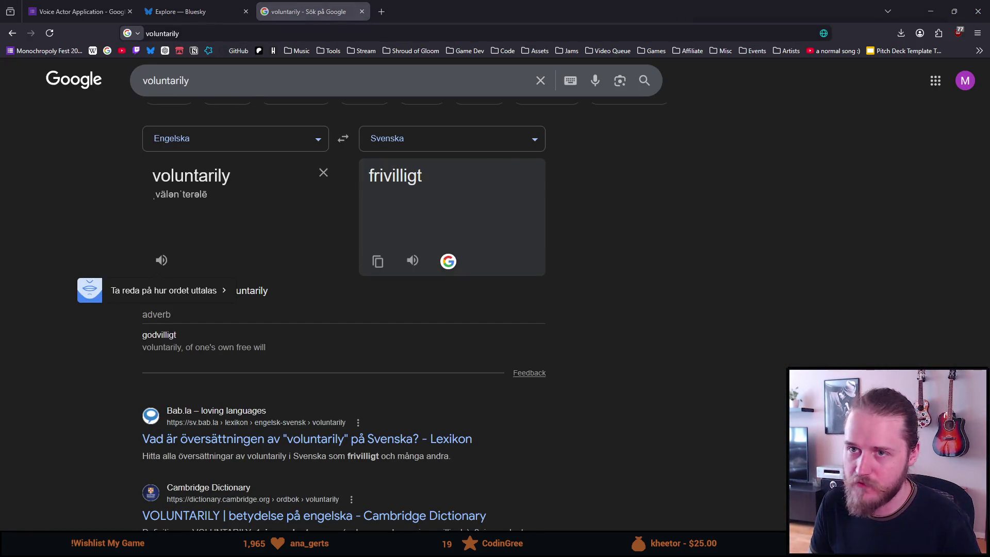
{"action": "left_click", "coordinate": [82, 10]}
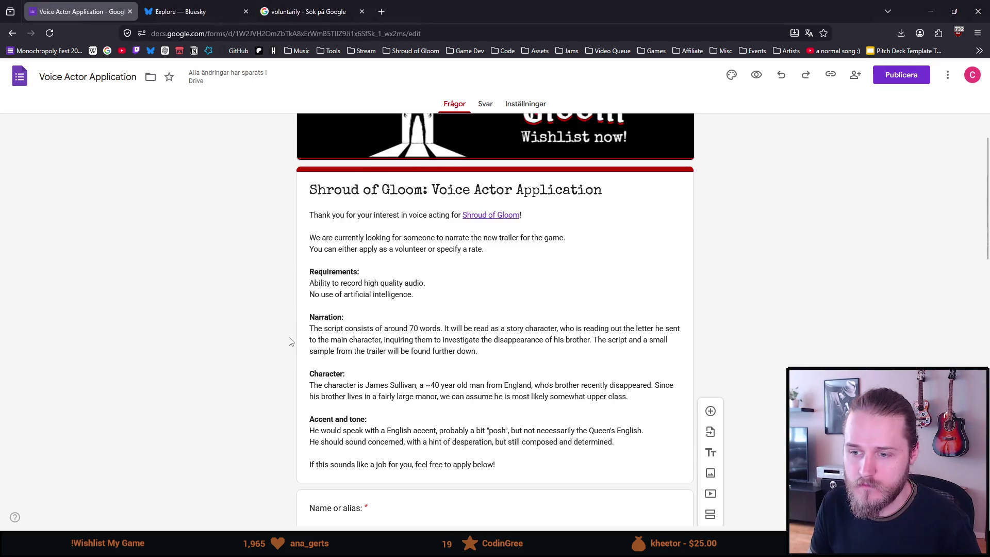
{"action": "scroll", "coordinate": [285, 341], "scroll_direction": "down", "scroll_amount": 5}
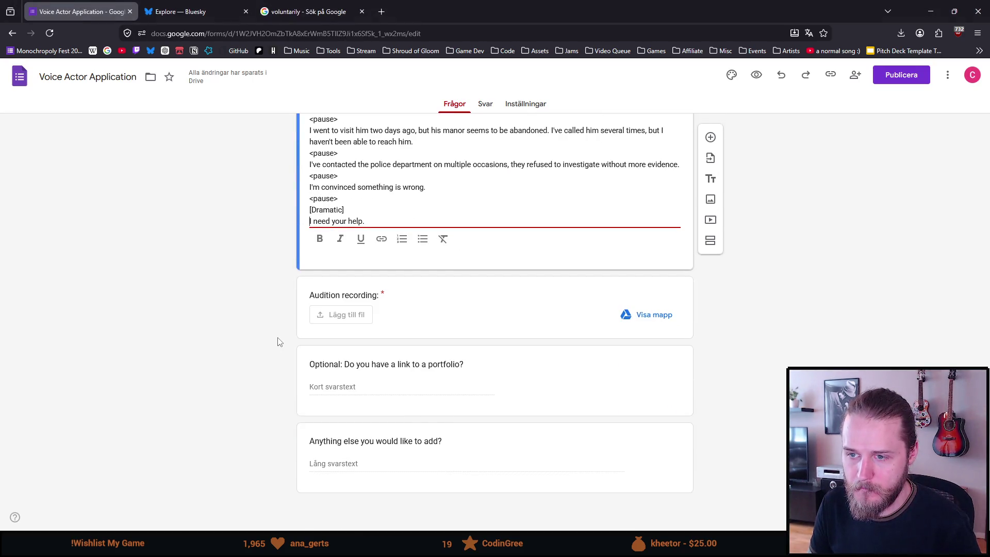
{"action": "scroll", "coordinate": [279, 343], "scroll_direction": "up", "scroll_amount": 4}
- Start adding a YouTube video after the payment-rate question with the Trailer Sample URL pasted in the search
{"action": "left_click", "coordinate": [557, 316]}
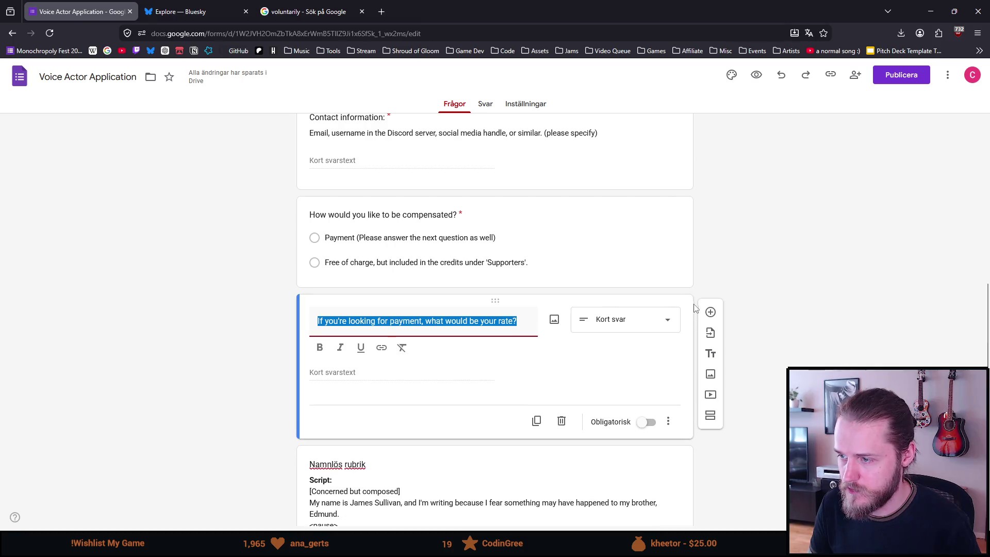
{"action": "left_click", "coordinate": [710, 395]}
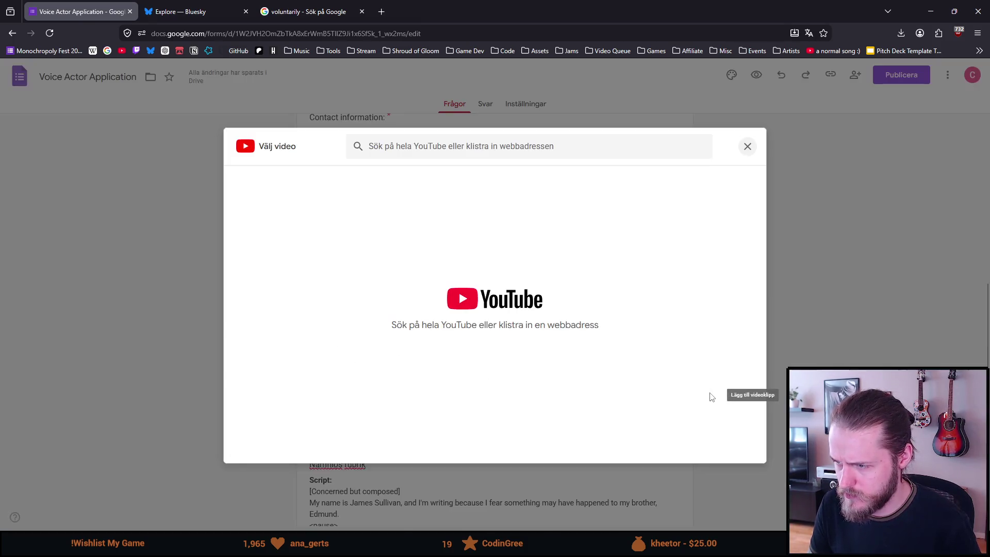
{"action": "left_click", "coordinate": [405, 141]}
{"action": "type", "text": "https://www.youtube.com/watch?v=37kAfetpoco"}
- Insert the Trailer Sample search result as a video item in the form
{"action": "key", "text": "Return"}
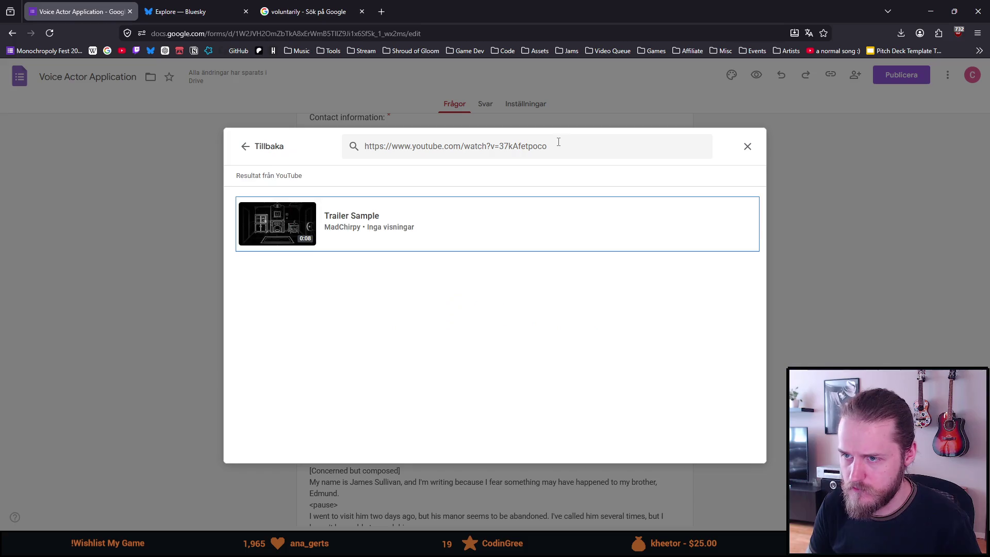
{"action": "left_click", "coordinate": [298, 227]}
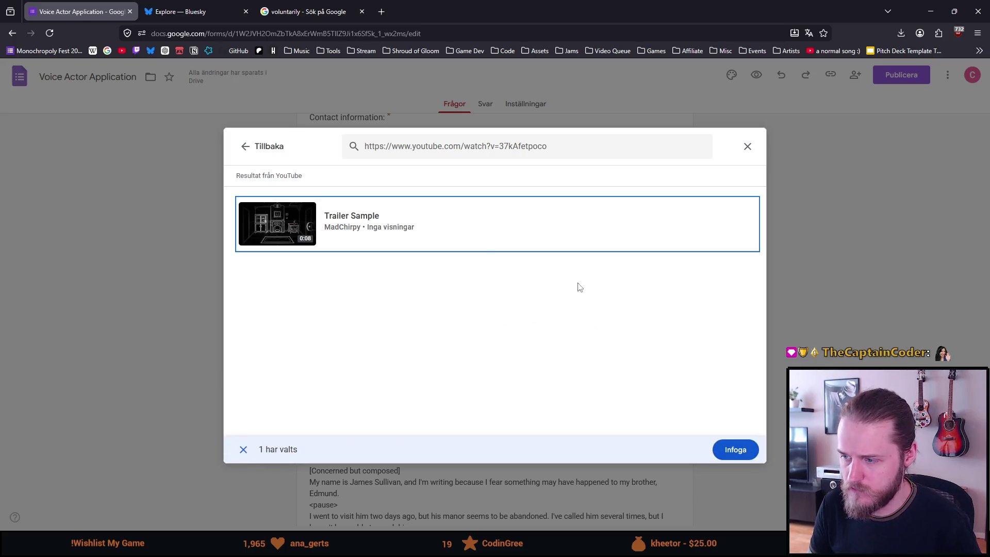
{"action": "left_click", "coordinate": [736, 449]}
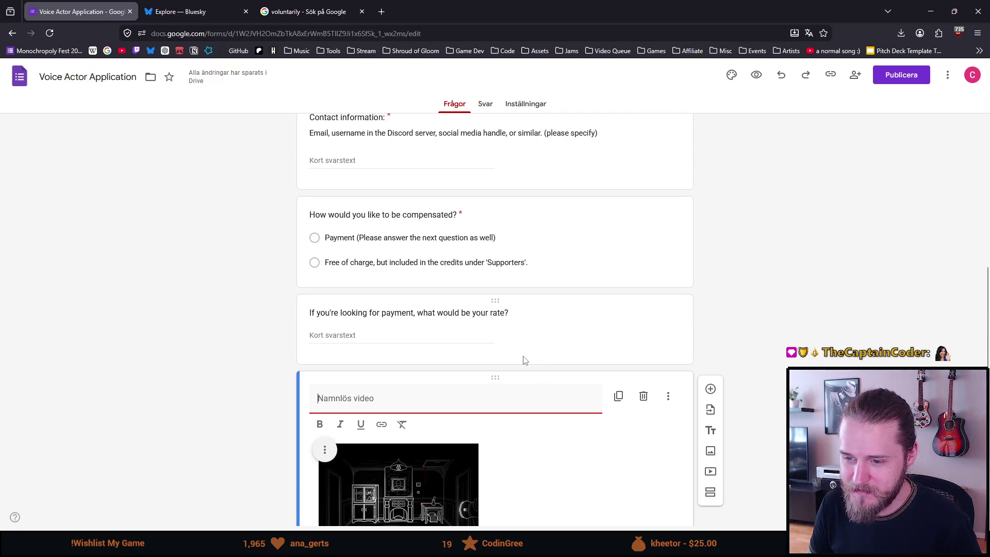
{"action": "scroll", "coordinate": [524, 360], "scroll_direction": "down", "scroll_amount": 1}
{"action": "scroll", "coordinate": [524, 361], "scroll_direction": "down", "scroll_amount": 1}
{"action": "scroll", "coordinate": [524, 361], "scroll_direction": "down", "scroll_amount": 1}
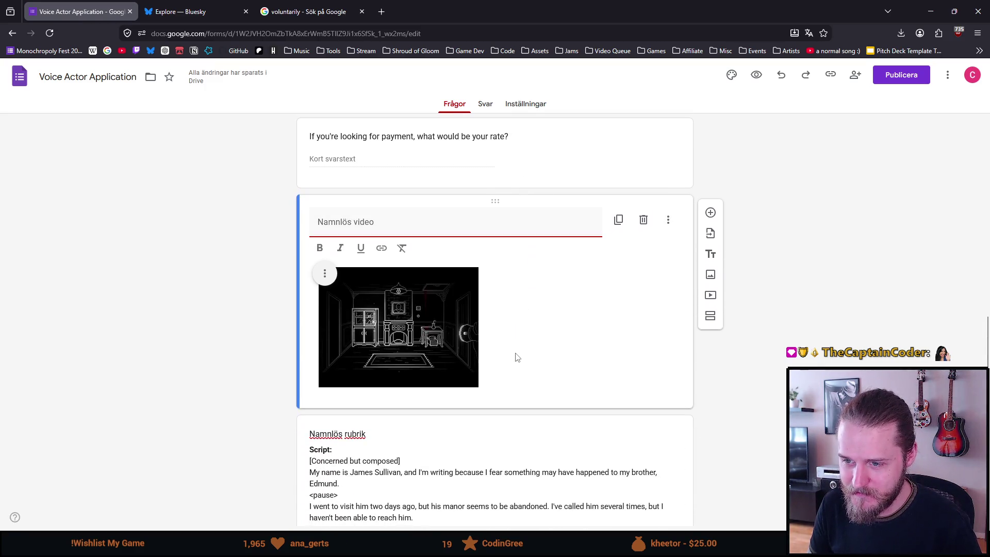
- Retitle the embedded video item 'Trailer sample' with a lowercase s
{"action": "left_click", "coordinate": [406, 155]}
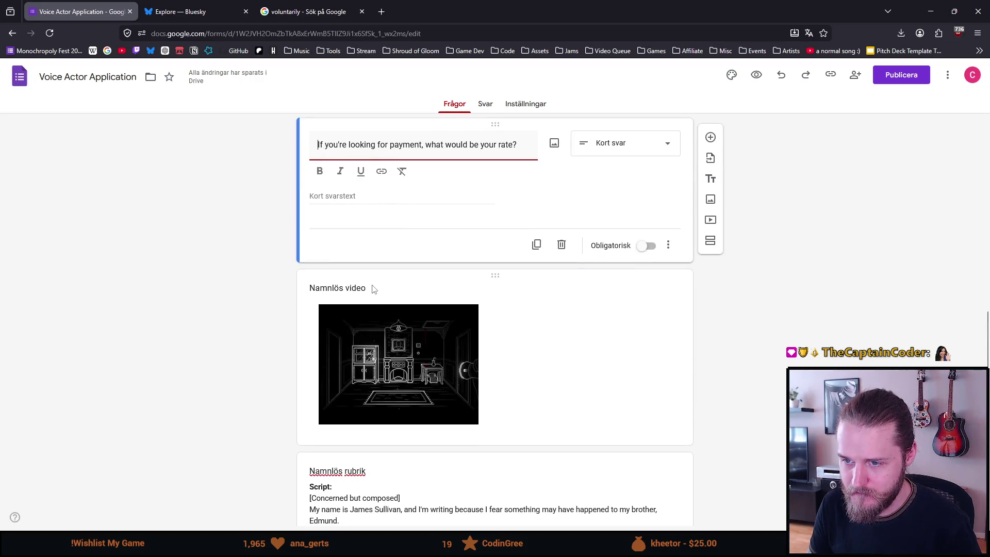
{"action": "left_click", "coordinate": [375, 293]}
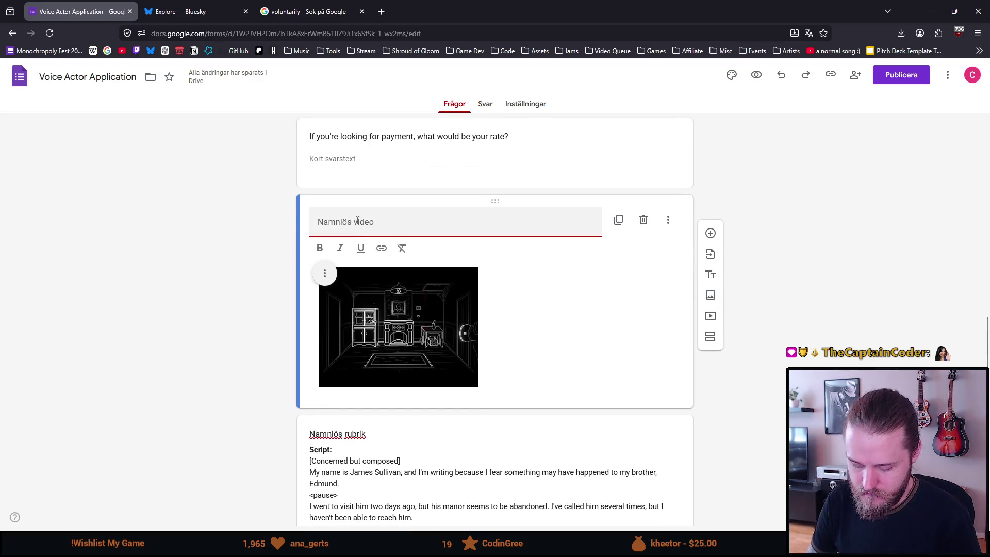
{"action": "type", "text": "Sample from the trailer"}
{"action": "key", "text": "ctrl+BackSpace"}
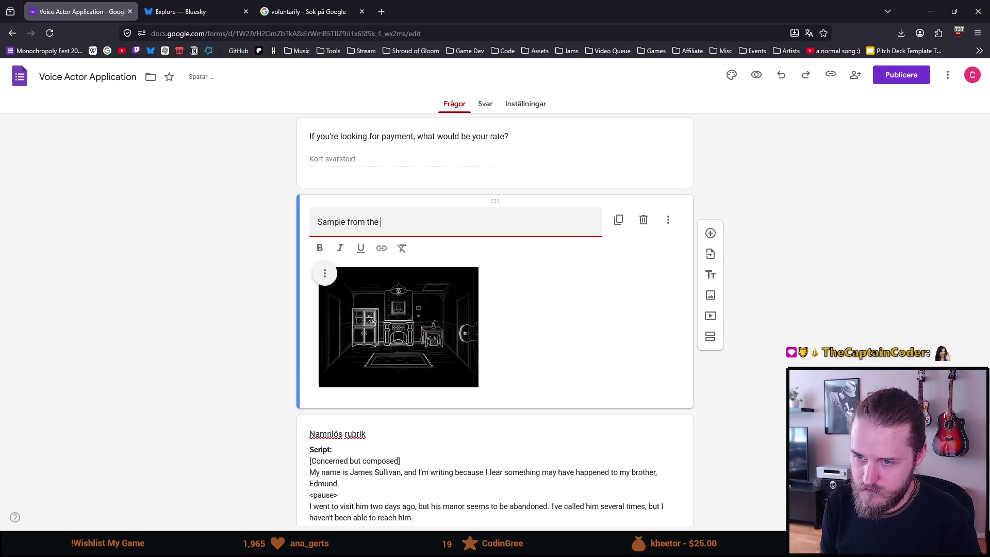
{"action": "key", "text": "ctrl+BackSpace"}
{"action": "key", "text": "ctrl+BackSpace"}
{"action": "key", "text": "ctrl+BackSpace"}
{"action": "type", "text": "Trailer Sample"}
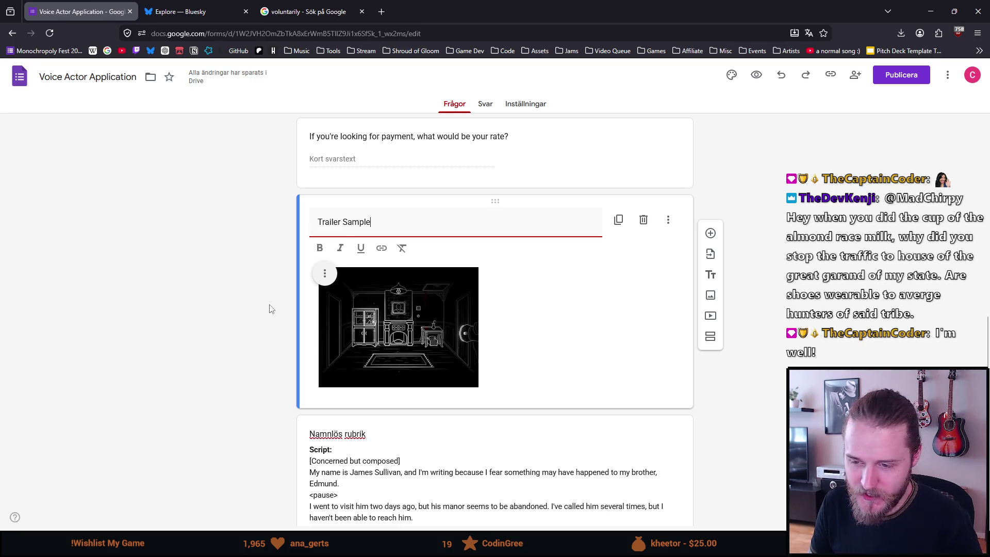
{"action": "scroll", "coordinate": [270, 309], "scroll_direction": "down", "scroll_amount": 1}
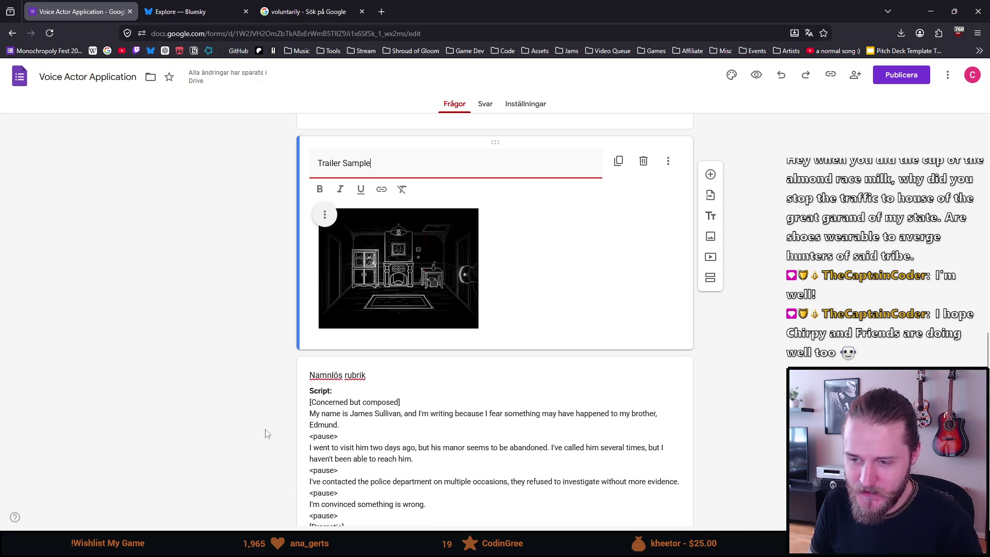
{"action": "scroll", "coordinate": [239, 390], "scroll_direction": "down", "scroll_amount": 3}
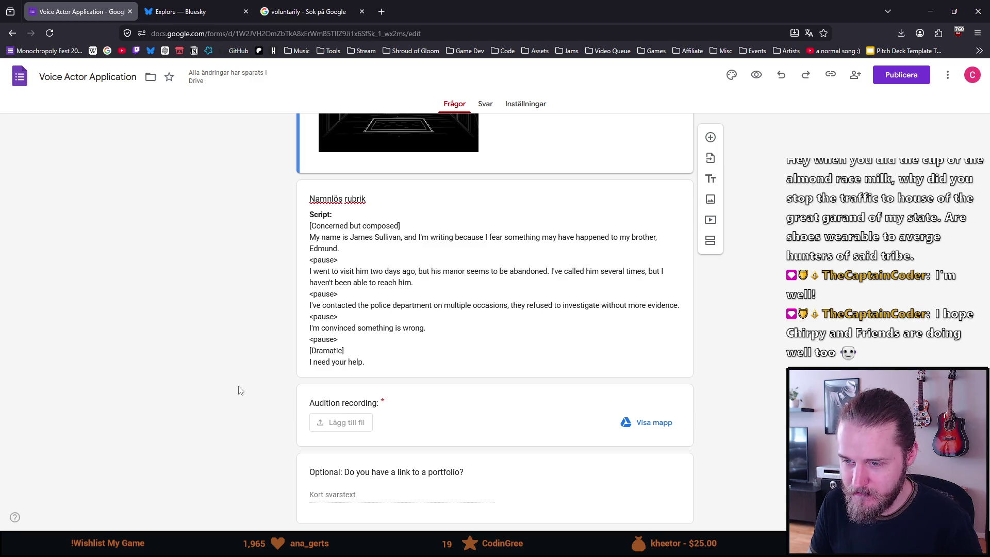
{"action": "scroll", "coordinate": [239, 391], "scroll_direction": "up", "scroll_amount": 2}
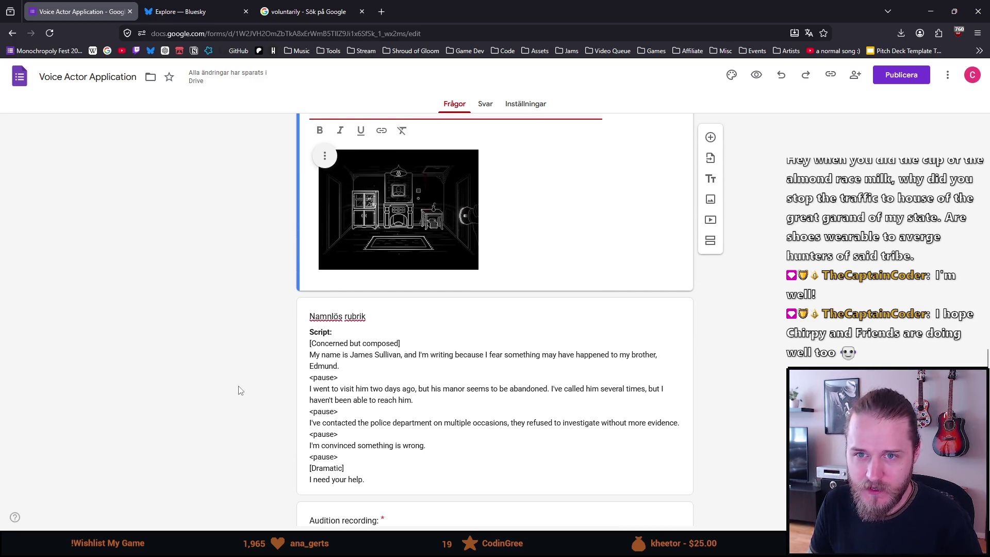
{"action": "scroll", "coordinate": [239, 391], "scroll_direction": "up", "scroll_amount": 3}
{"action": "scroll", "coordinate": [239, 390], "scroll_direction": "up", "scroll_amount": 3}
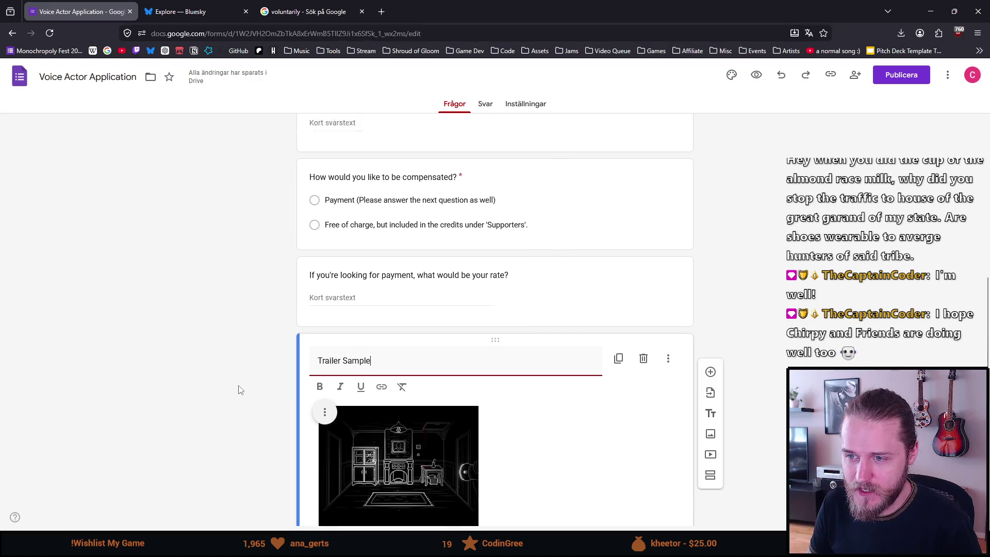
{"action": "scroll", "coordinate": [240, 390], "scroll_direction": "down", "scroll_amount": 1}
{"action": "scroll", "coordinate": [238, 391], "scroll_direction": "down", "scroll_amount": 1}
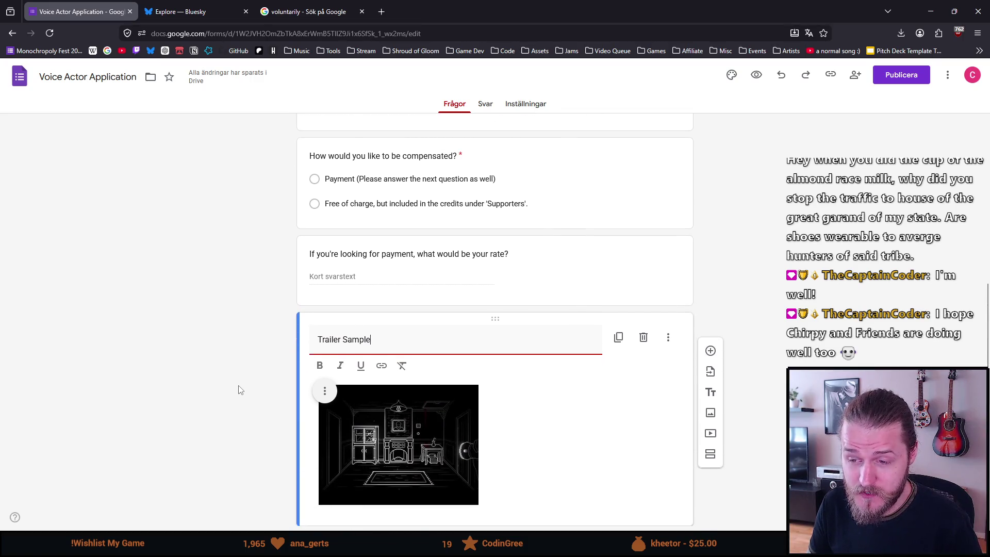
{"action": "left_click", "coordinate": [345, 339]}
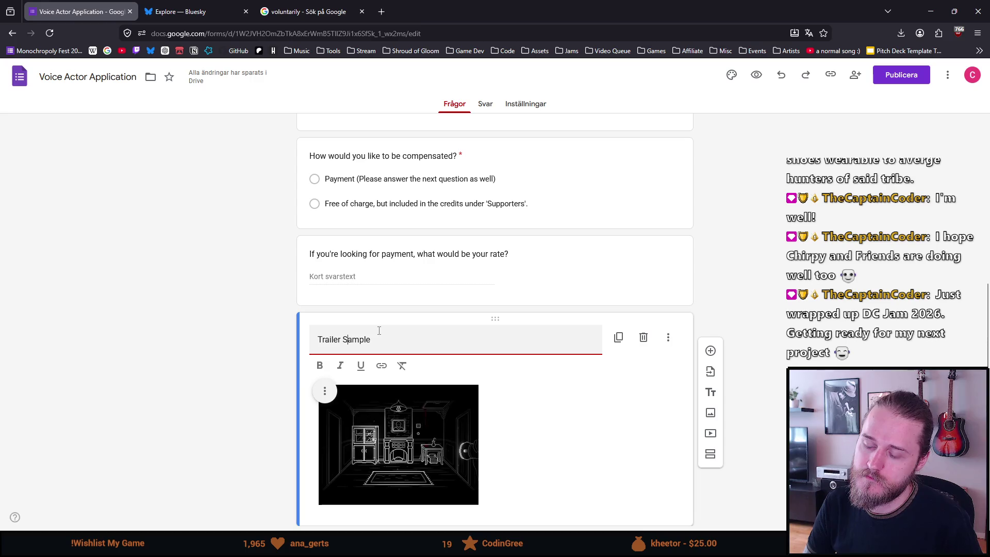
{"action": "key", "text": "BackSpace"}
{"action": "type", "text": "s"}
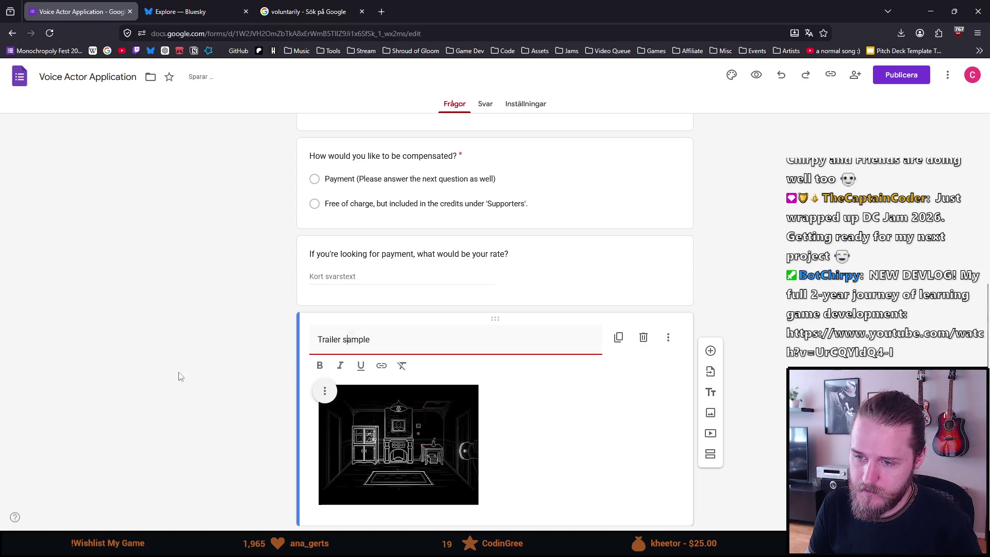
{"action": "left_click", "coordinate": [171, 377]}
{"action": "scroll", "coordinate": [199, 377], "scroll_direction": "down", "scroll_amount": 1}
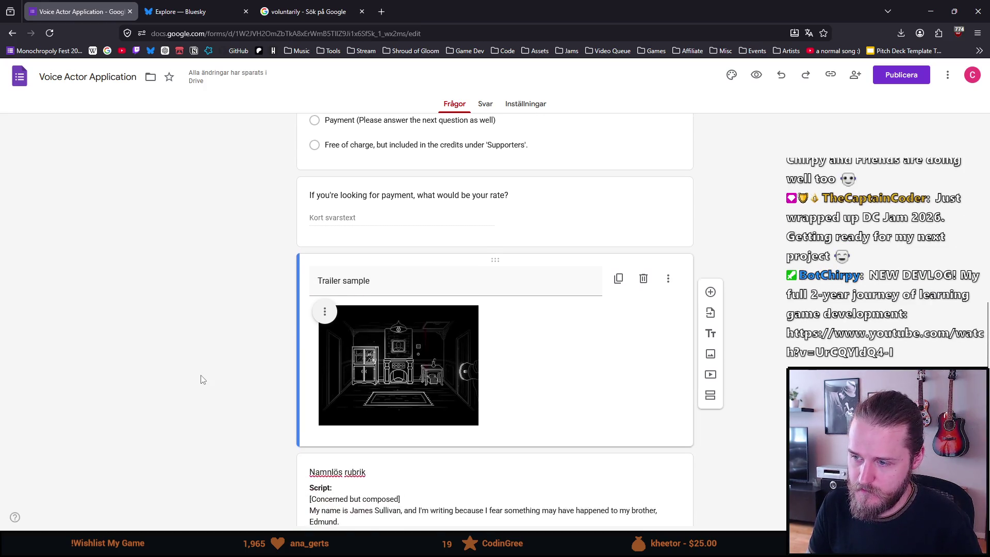
{"action": "scroll", "coordinate": [201, 379], "scroll_direction": "down", "scroll_amount": 1}
{"action": "scroll", "coordinate": [201, 379], "scroll_direction": "down", "scroll_amount": 1}
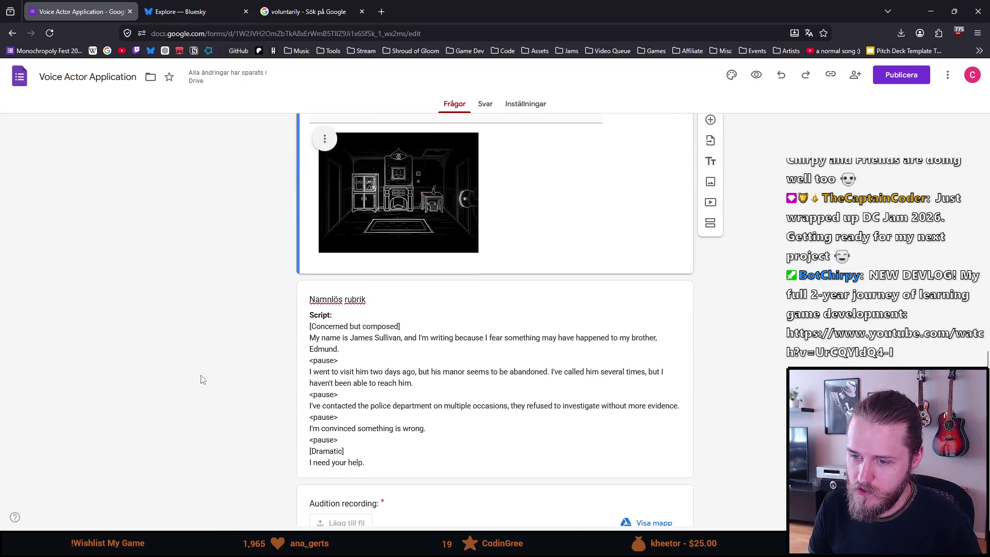
- Title the script block 'Script' and delete the redundant 'Script:' line from its description
{"action": "left_click", "coordinate": [337, 292]}
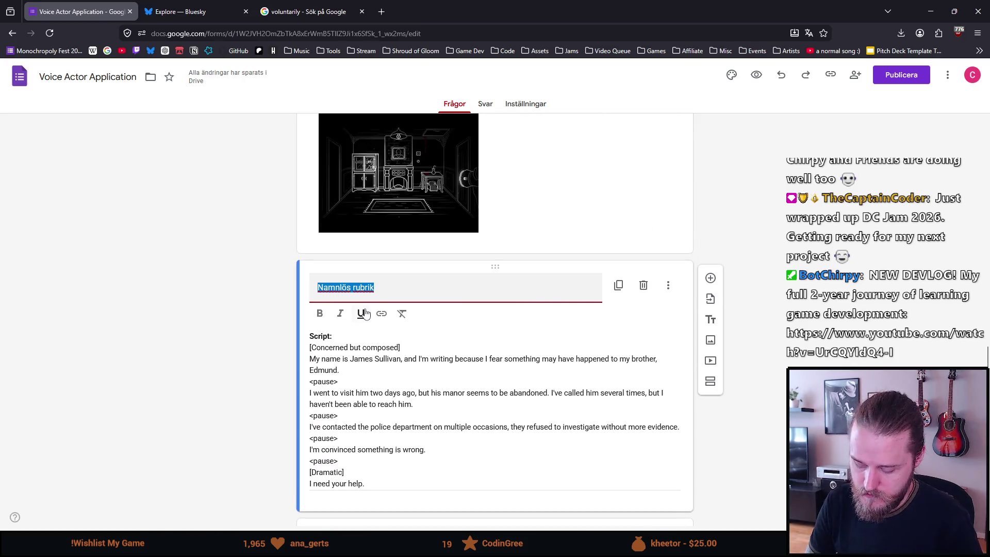
{"action": "type", "text": "Script"}
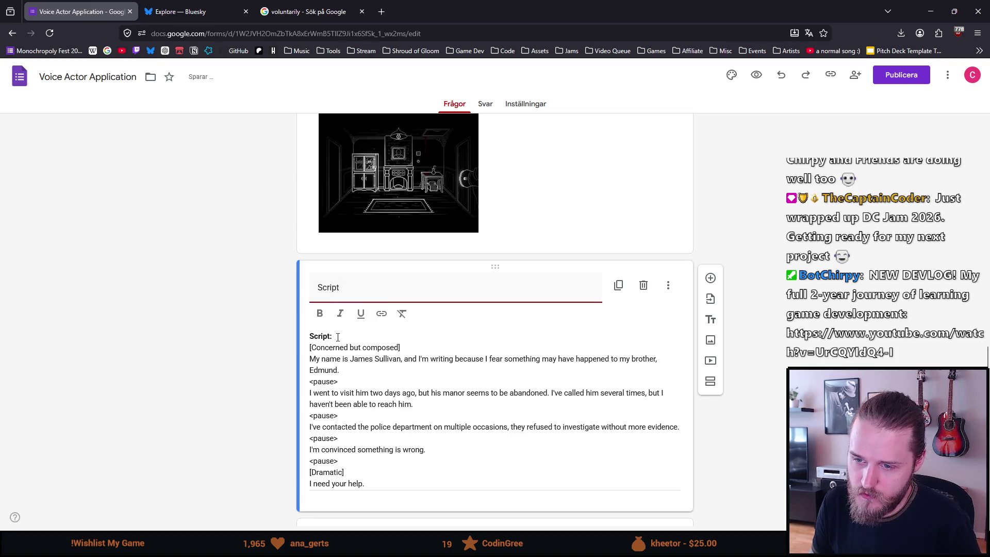
{"action": "key", "text": "Tab"}
{"action": "key", "text": "Home"}
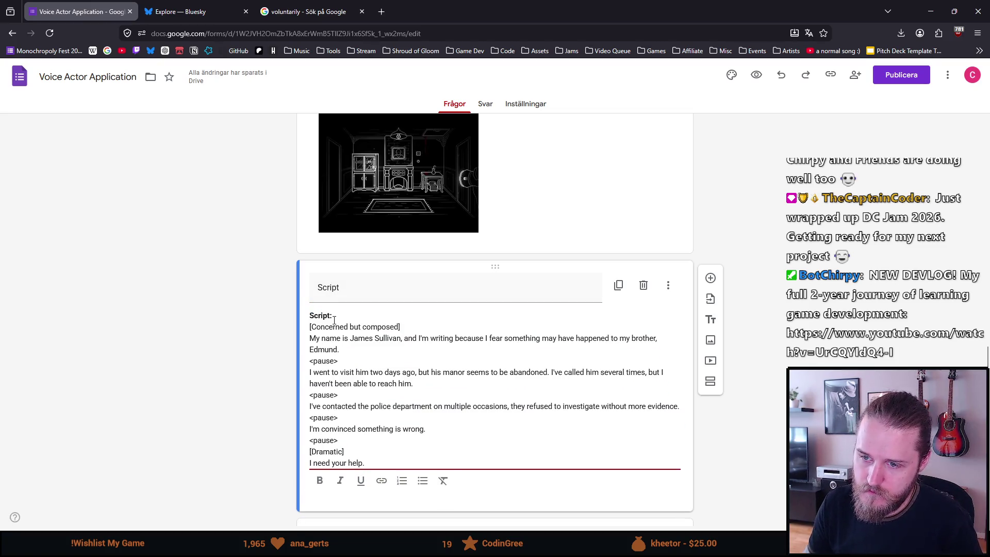
{"action": "key", "text": "ctrl+Home"}
{"action": "key", "text": "shift+End"}
{"action": "key", "text": "BackSpace"}
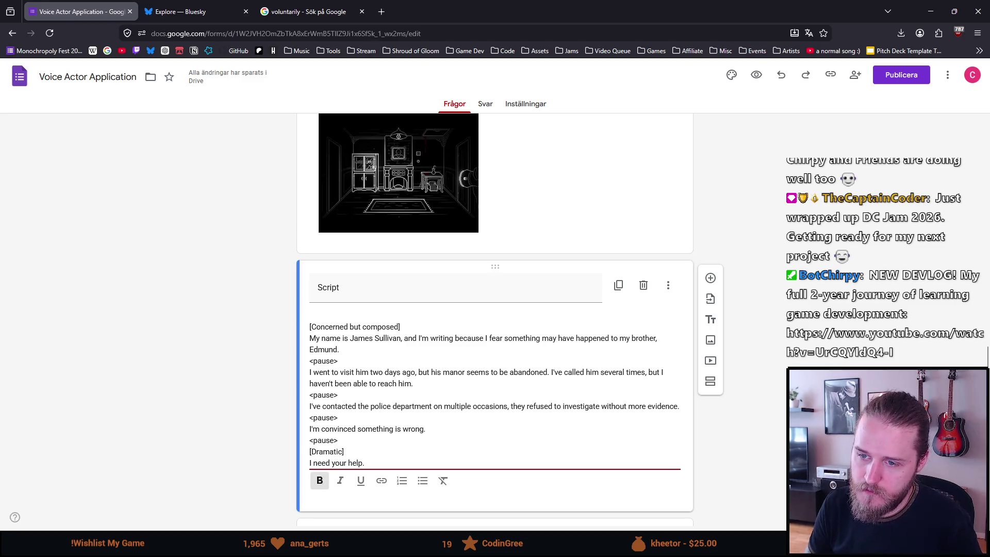
{"action": "key", "text": "Delete"}
{"action": "left_click", "coordinate": [246, 314]}
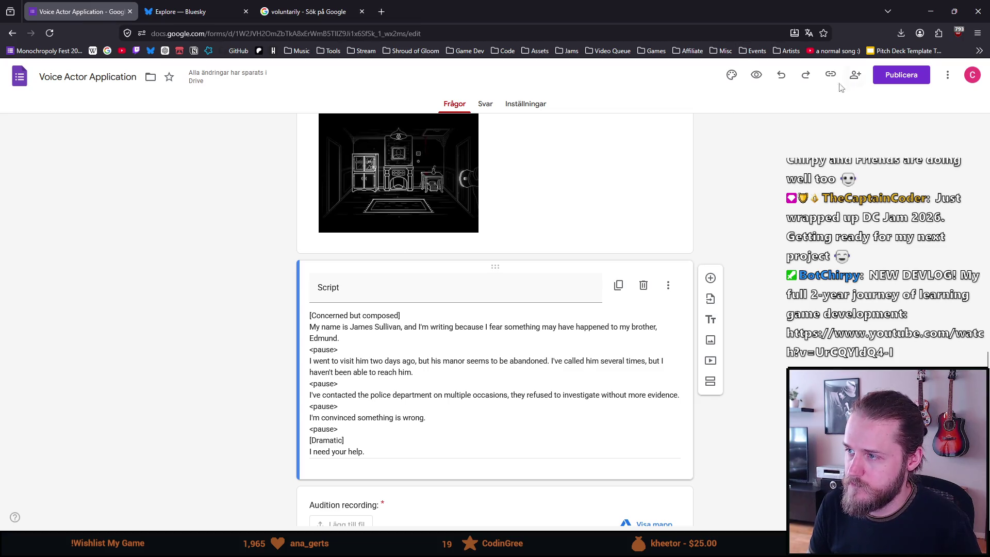
- Launch the form preview in a new tab
{"action": "left_click", "coordinate": [756, 75]}
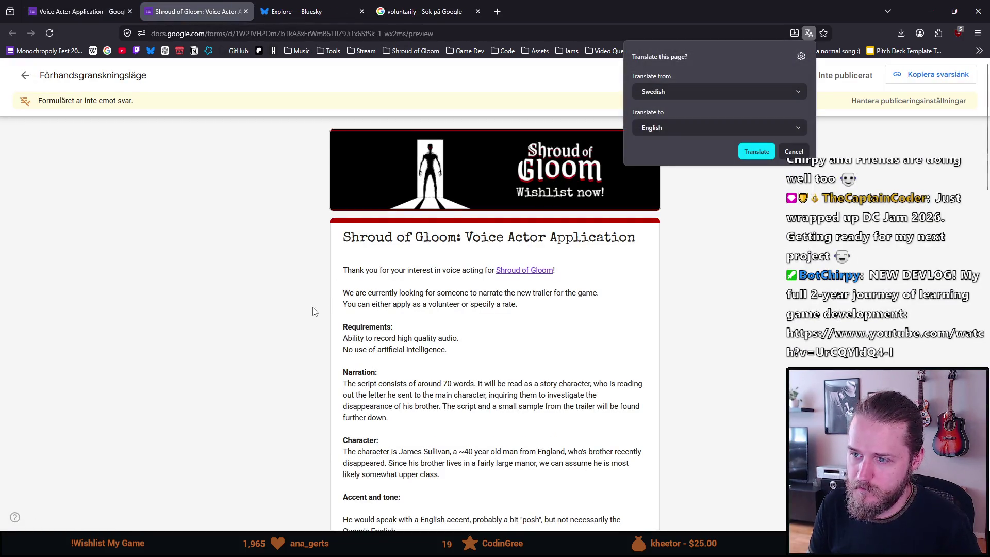
{"action": "scroll", "coordinate": [328, 299], "scroll_direction": "down", "scroll_amount": 1}
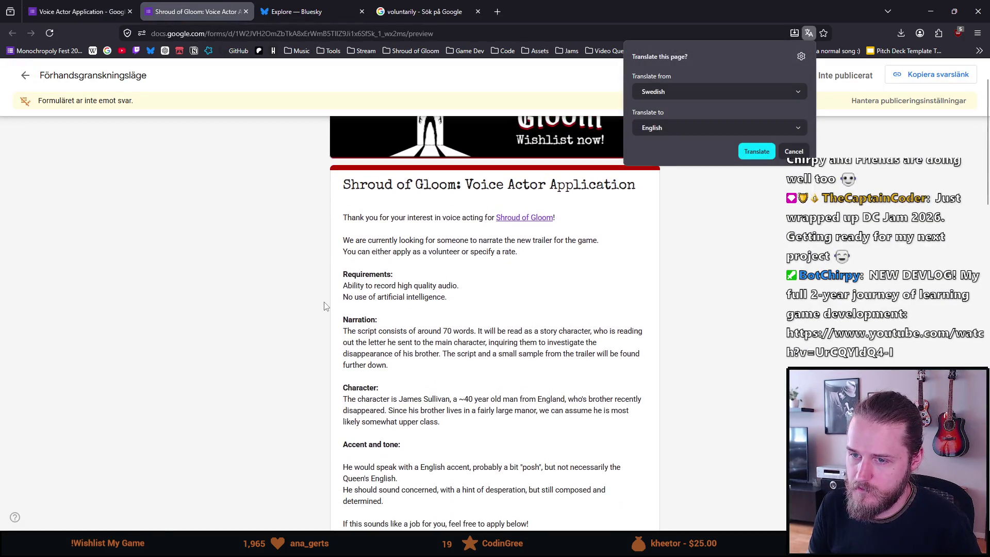
- Dismiss the translate offer, play the embedded trailer sample, review the script text, and return to the editor
{"action": "left_click", "coordinate": [804, 151]}
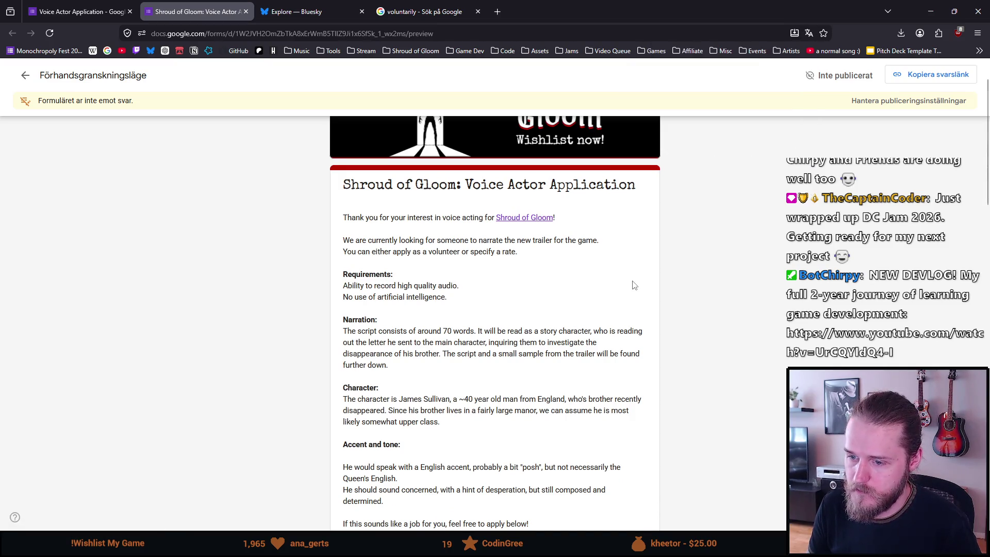
{"action": "scroll", "coordinate": [511, 295], "scroll_direction": "down", "scroll_amount": 1}
{"action": "scroll", "coordinate": [511, 294], "scroll_direction": "up", "scroll_amount": 1}
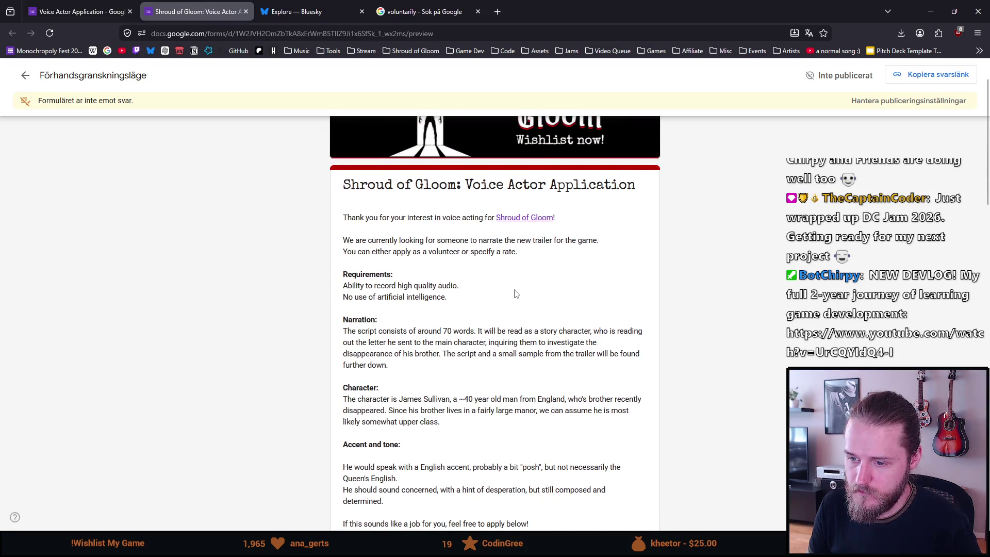
{"action": "scroll", "coordinate": [514, 295], "scroll_direction": "down", "scroll_amount": 8}
{"action": "scroll", "coordinate": [511, 292], "scroll_direction": "up", "scroll_amount": 1}
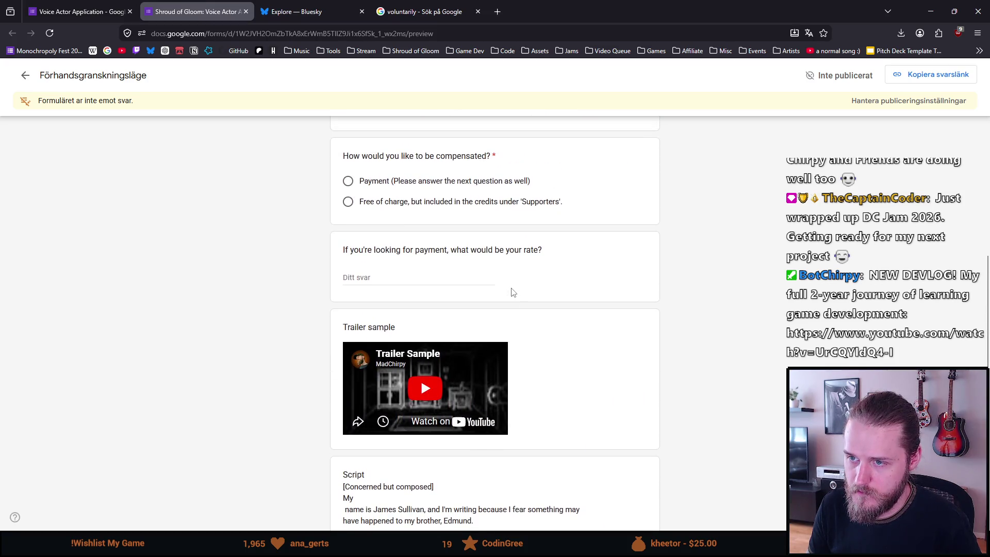
{"action": "scroll", "coordinate": [510, 293], "scroll_direction": "up", "scroll_amount": 1}
{"action": "scroll", "coordinate": [511, 292], "scroll_direction": "up", "scroll_amount": 1}
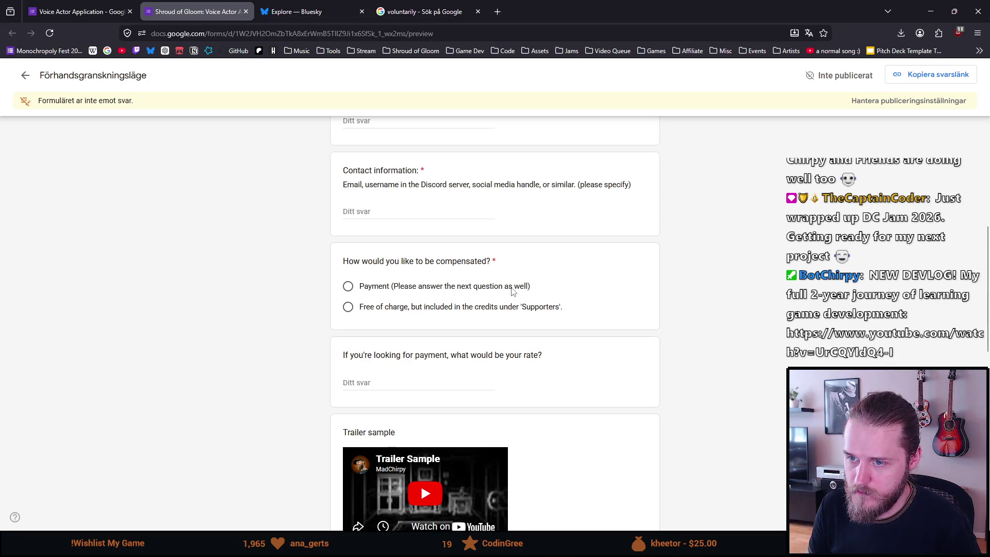
{"action": "scroll", "coordinate": [510, 293], "scroll_direction": "down", "scroll_amount": 1}
{"action": "scroll", "coordinate": [510, 293], "scroll_direction": "down", "scroll_amount": 1}
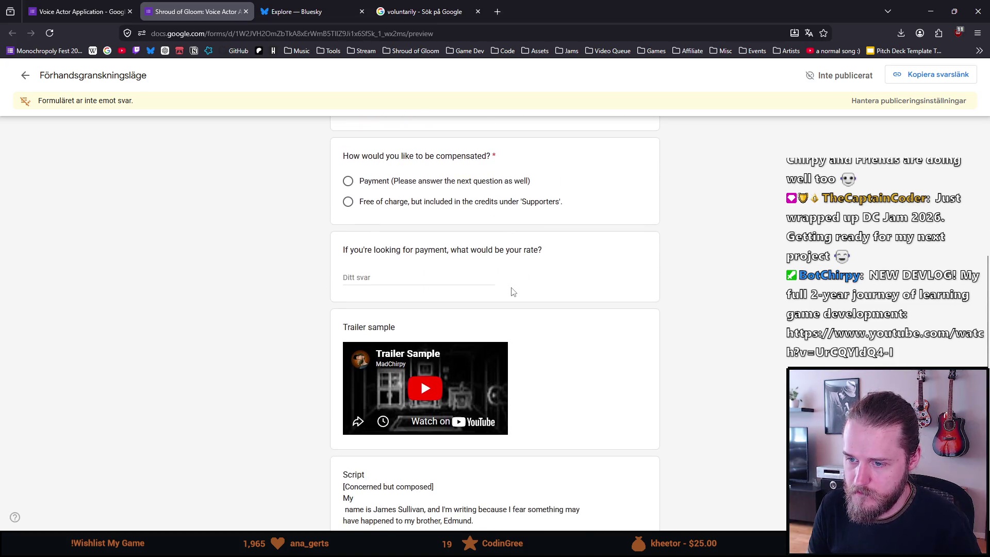
{"action": "scroll", "coordinate": [511, 292], "scroll_direction": "down", "scroll_amount": 1}
{"action": "left_click", "coordinate": [437, 335]}
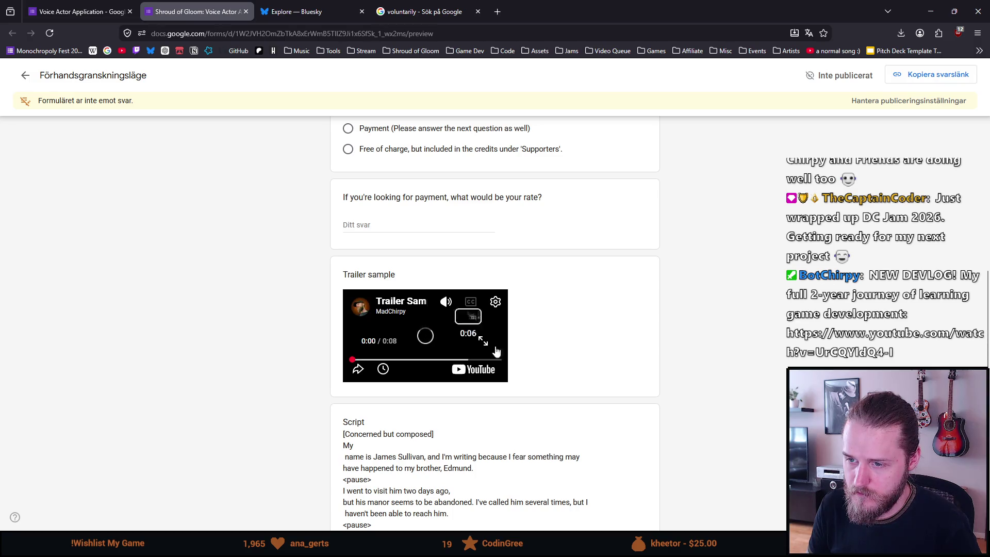
{"action": "scroll", "coordinate": [541, 342], "scroll_direction": "down", "scroll_amount": 1}
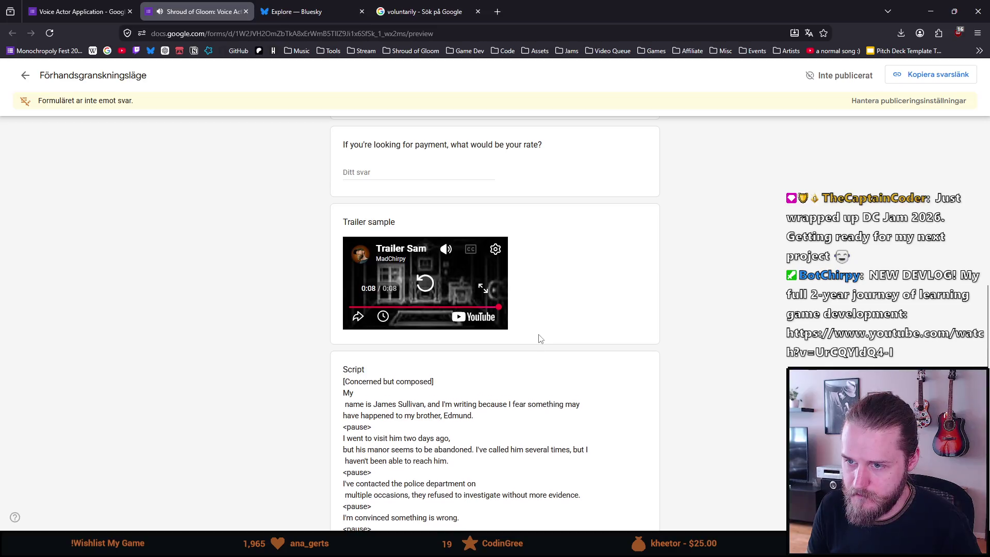
{"action": "scroll", "coordinate": [539, 338], "scroll_direction": "down", "scroll_amount": 1}
{"action": "scroll", "coordinate": [538, 338], "scroll_direction": "down", "scroll_amount": 1}
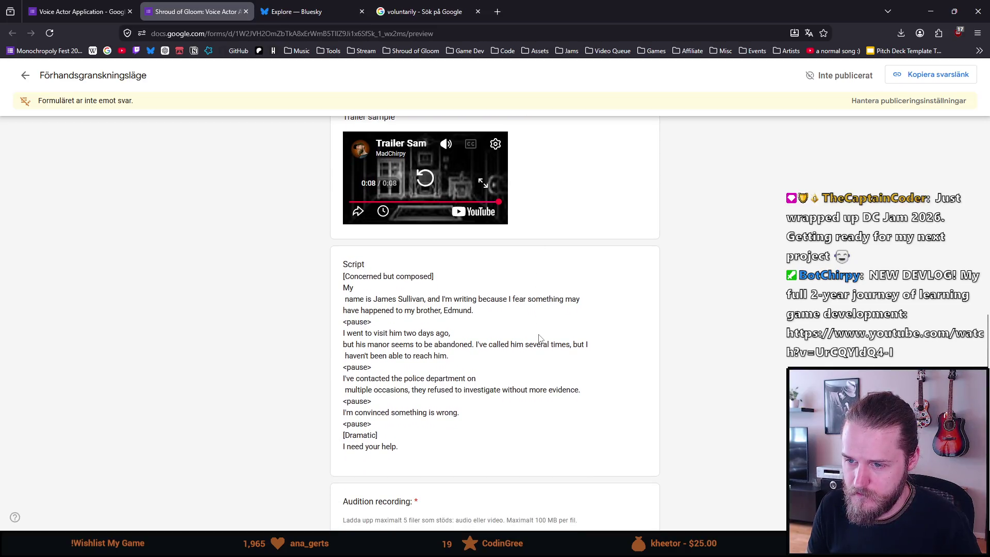
{"action": "scroll", "coordinate": [540, 340], "scroll_direction": "down", "scroll_amount": 1}
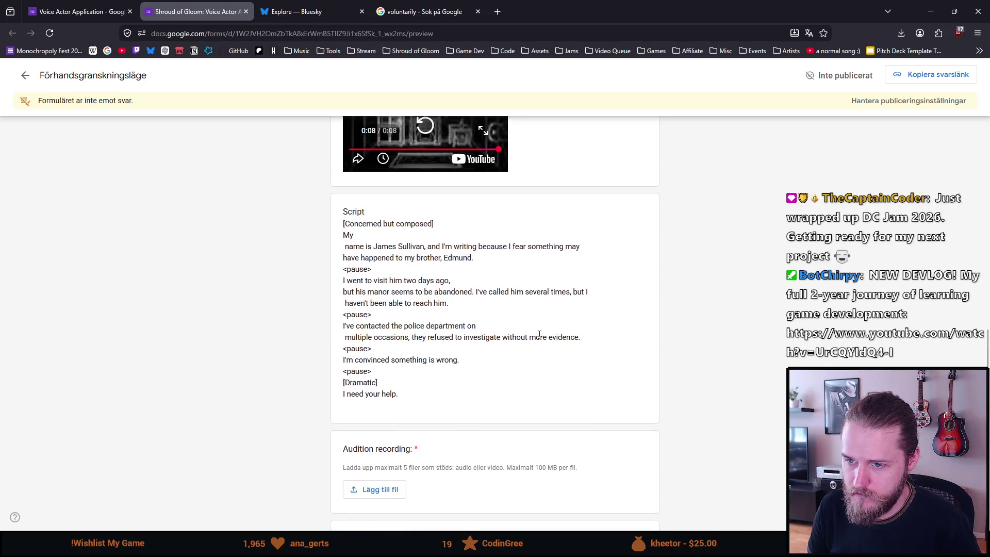
{"action": "triple_click", "coordinate": [356, 235]}
{"action": "left_click", "coordinate": [356, 235]}
{"action": "scroll", "coordinate": [375, 284], "scroll_direction": "down", "scroll_amount": 1}
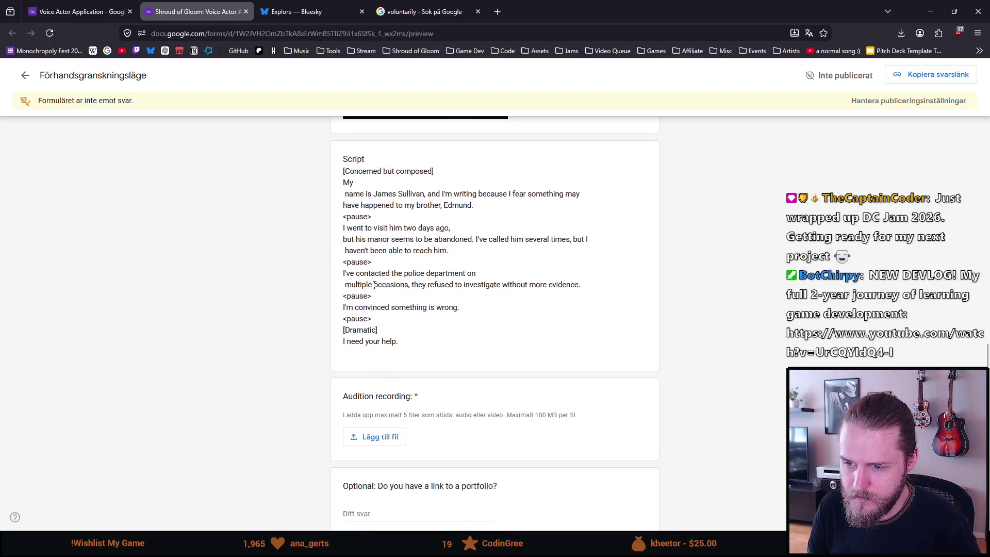
{"action": "scroll", "coordinate": [374, 284], "scroll_direction": "down", "scroll_amount": 1}
{"action": "scroll", "coordinate": [374, 285], "scroll_direction": "up", "scroll_amount": 1}
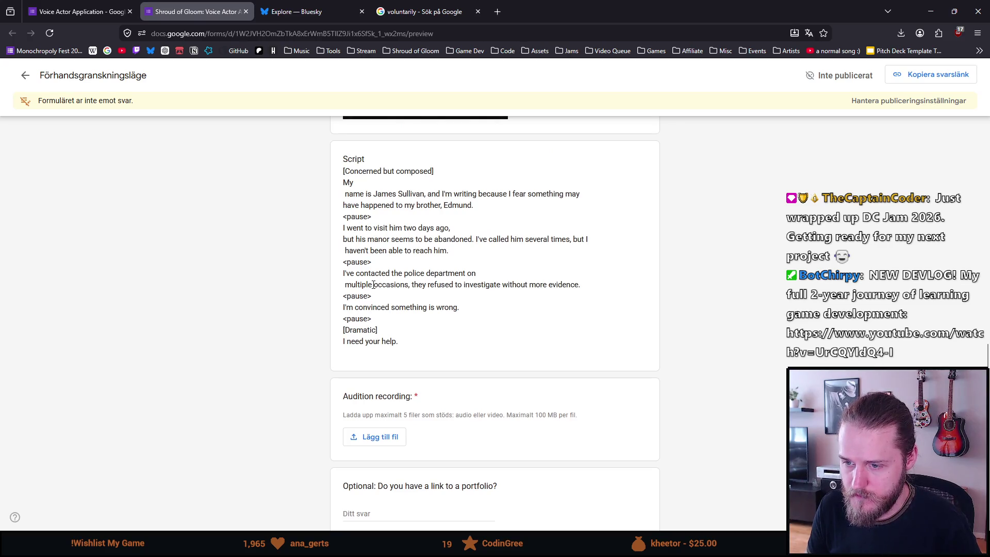
{"action": "scroll", "coordinate": [374, 285], "scroll_direction": "up", "scroll_amount": 1}
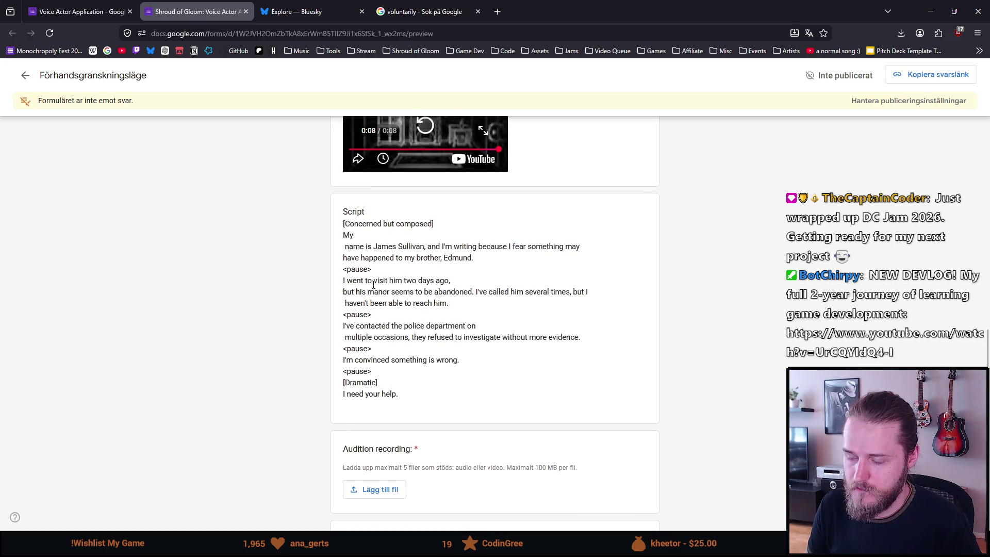
{"action": "scroll", "coordinate": [374, 284], "scroll_direction": "up", "scroll_amount": 1}
{"action": "scroll", "coordinate": [374, 285], "scroll_direction": "up", "scroll_amount": 1}
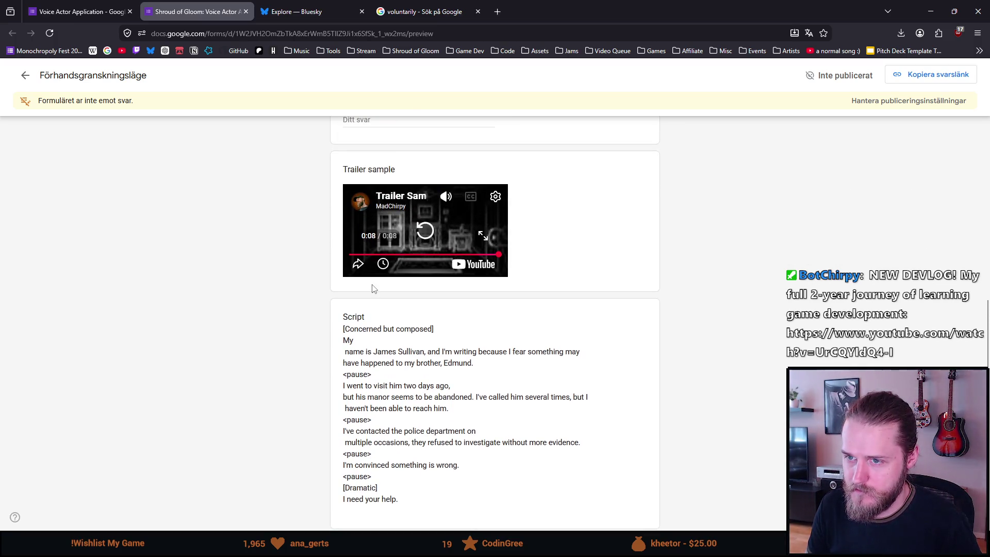
{"action": "scroll", "coordinate": [369, 286], "scroll_direction": "down", "scroll_amount": 1}
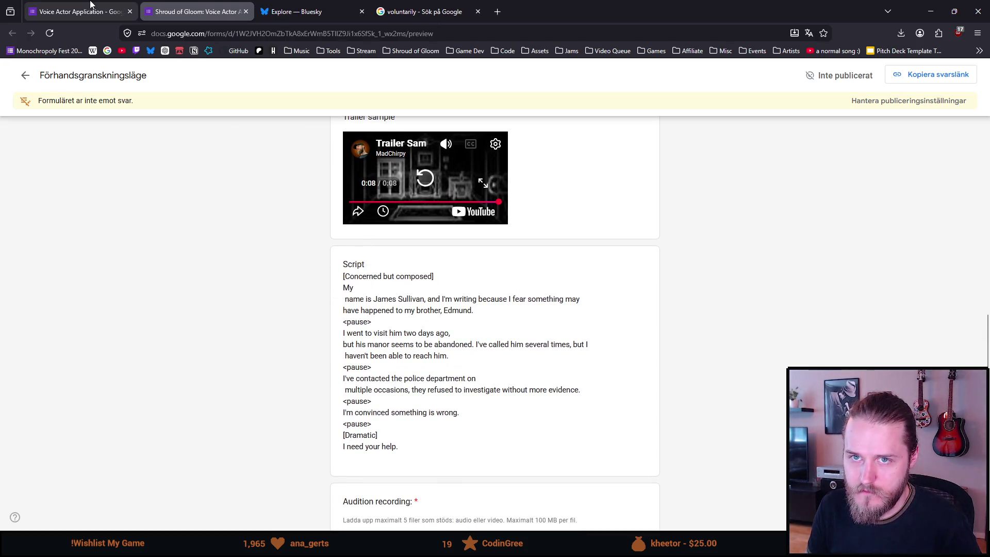
{"action": "left_click", "coordinate": [94, 11]}
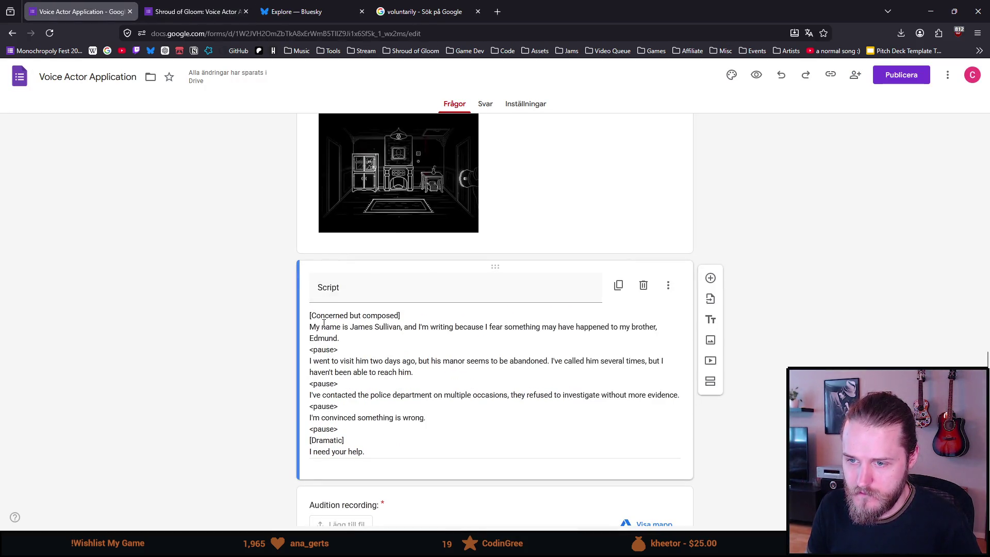
- Review the Script title, Trailer sample and payment-rate cards without changing them
{"action": "left_click", "coordinate": [468, 198]}
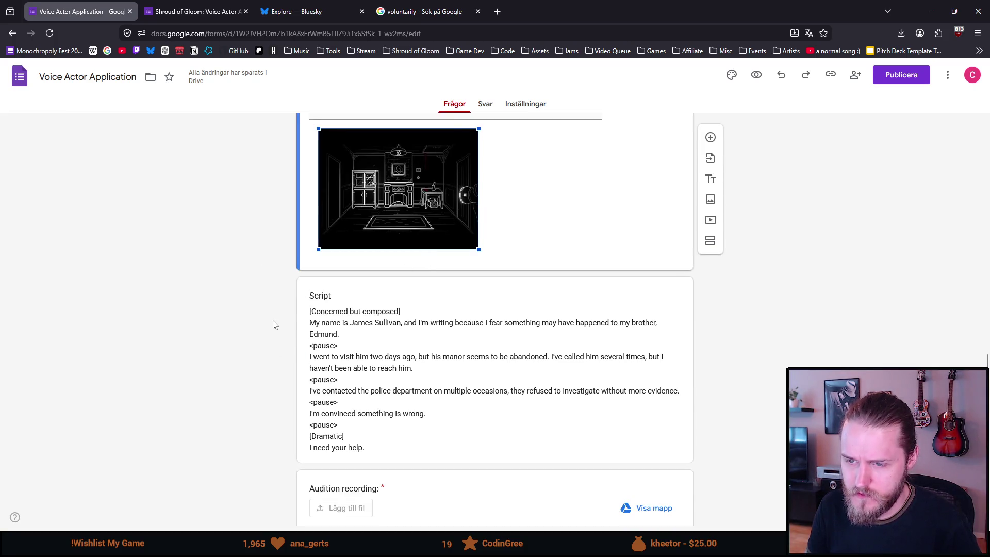
{"action": "scroll", "coordinate": [272, 325], "scroll_direction": "down", "scroll_amount": 2}
{"action": "left_click", "coordinate": [394, 200]}
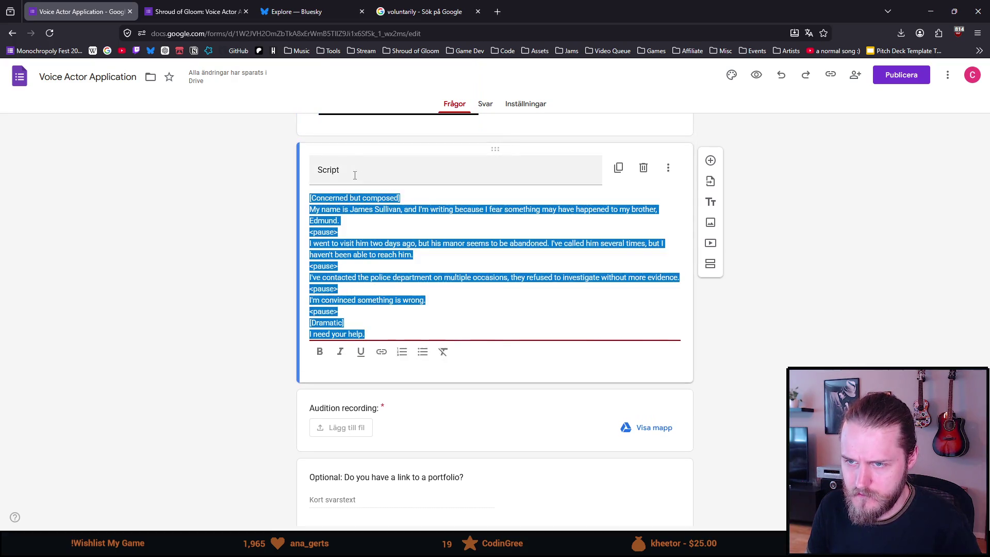
{"action": "double_click", "coordinate": [331, 170]}
{"action": "left_click", "coordinate": [344, 169]}
{"action": "type", "text": ":"}
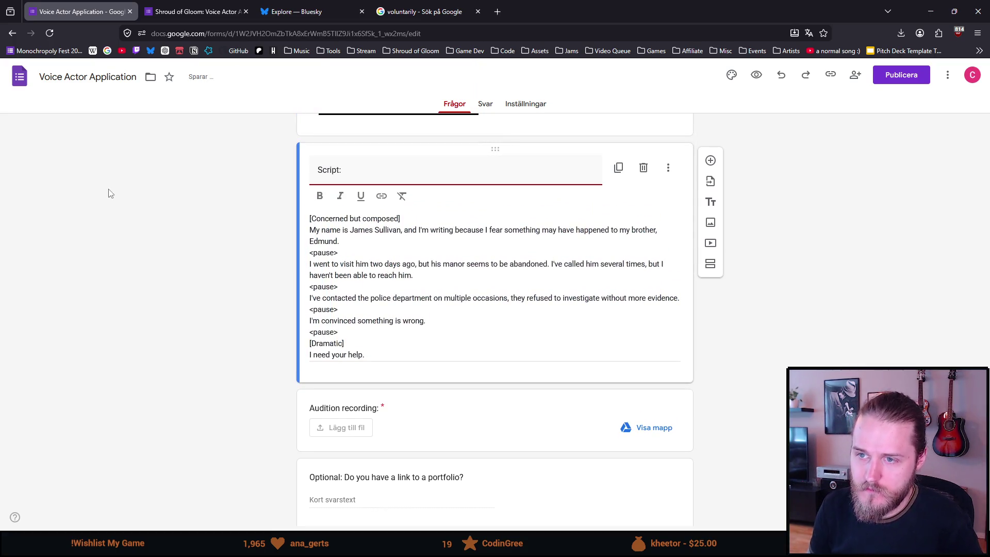
{"action": "left_click", "coordinate": [106, 193]}
{"action": "scroll", "coordinate": [265, 283], "scroll_direction": "up", "scroll_amount": 5}
{"action": "left_click", "coordinate": [367, 328]}
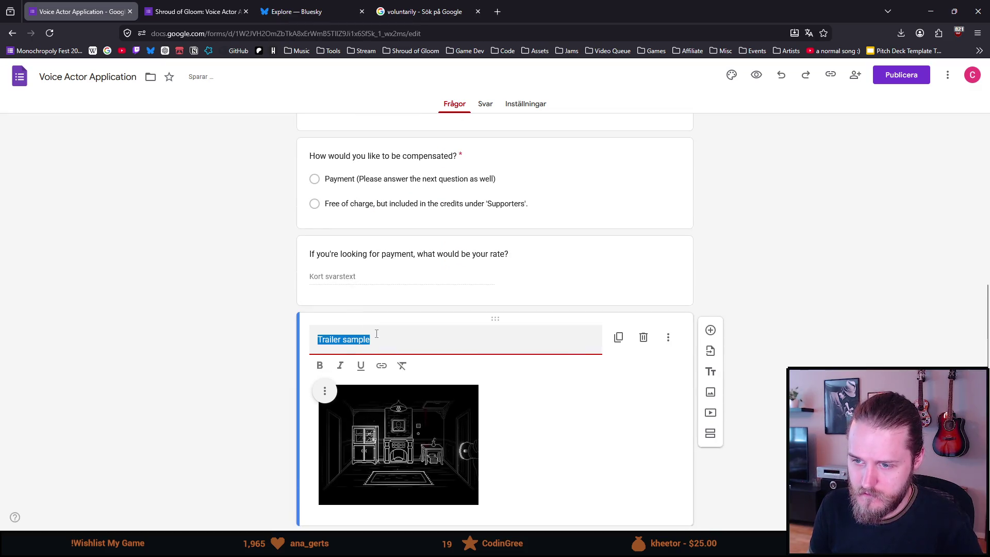
{"action": "type", "text": ":"}
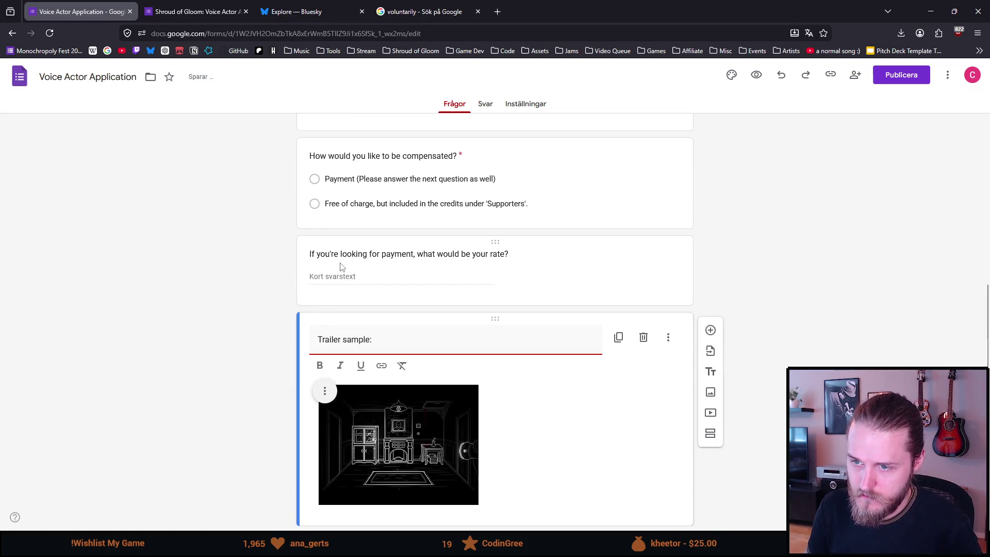
{"action": "left_click", "coordinate": [337, 265]}
{"action": "left_click", "coordinate": [183, 325]}
{"action": "scroll", "coordinate": [184, 325], "scroll_direction": "down", "scroll_amount": 1}
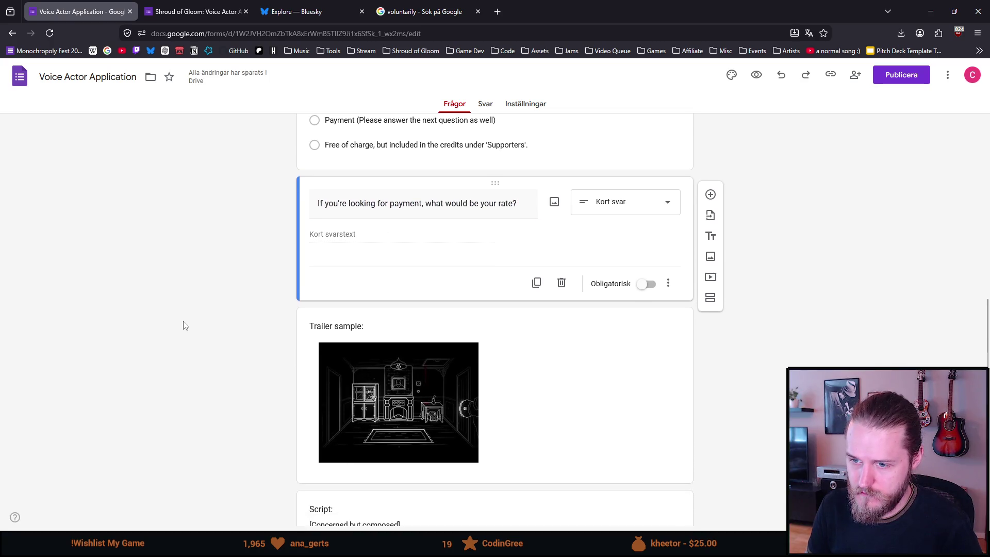
{"action": "scroll", "coordinate": [184, 325], "scroll_direction": "down", "scroll_amount": 2}
{"action": "scroll", "coordinate": [183, 326], "scroll_direction": "down", "scroll_amount": 1}
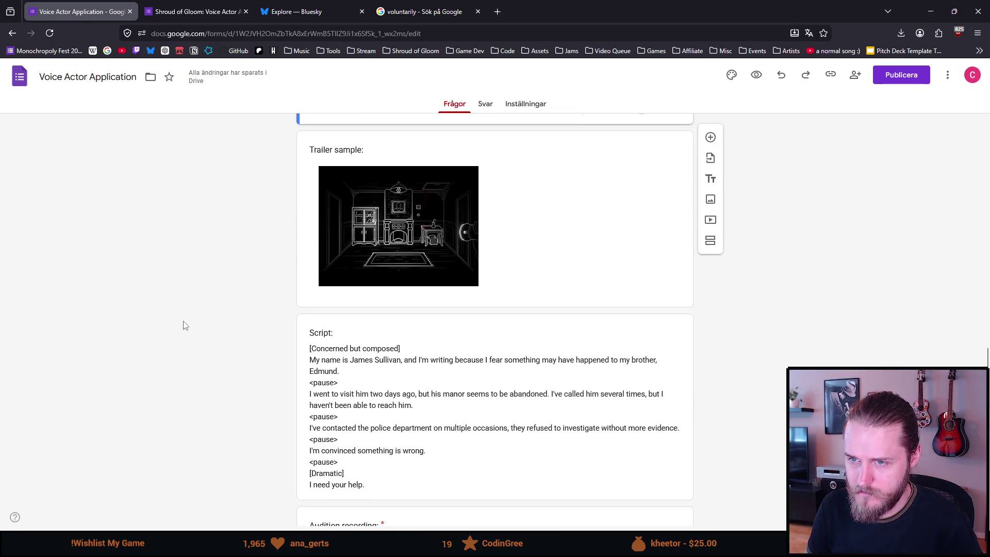
{"action": "scroll", "coordinate": [183, 326], "scroll_direction": "down", "scroll_amount": 2}
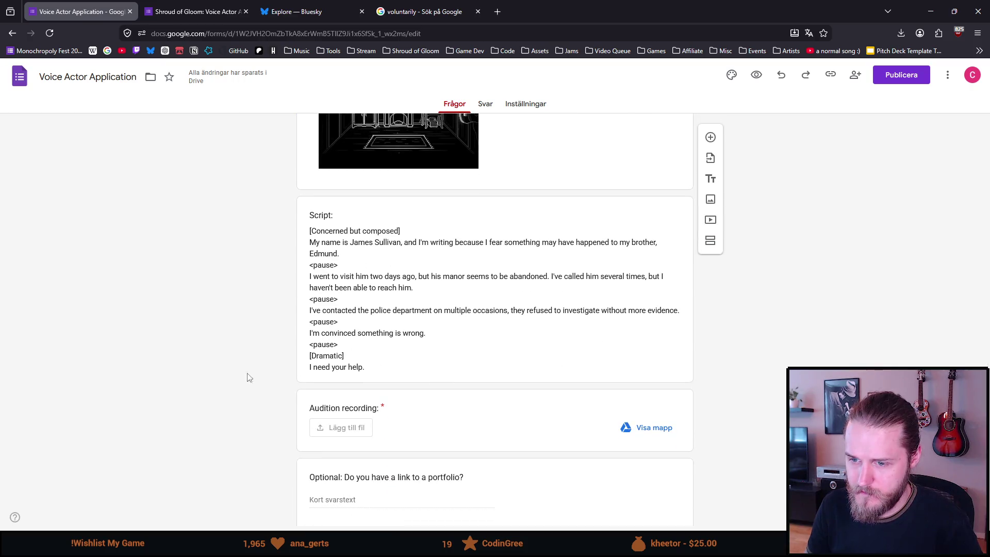
- Activate the Audition recording question and its more-options menu
{"action": "left_click", "coordinate": [380, 410]}
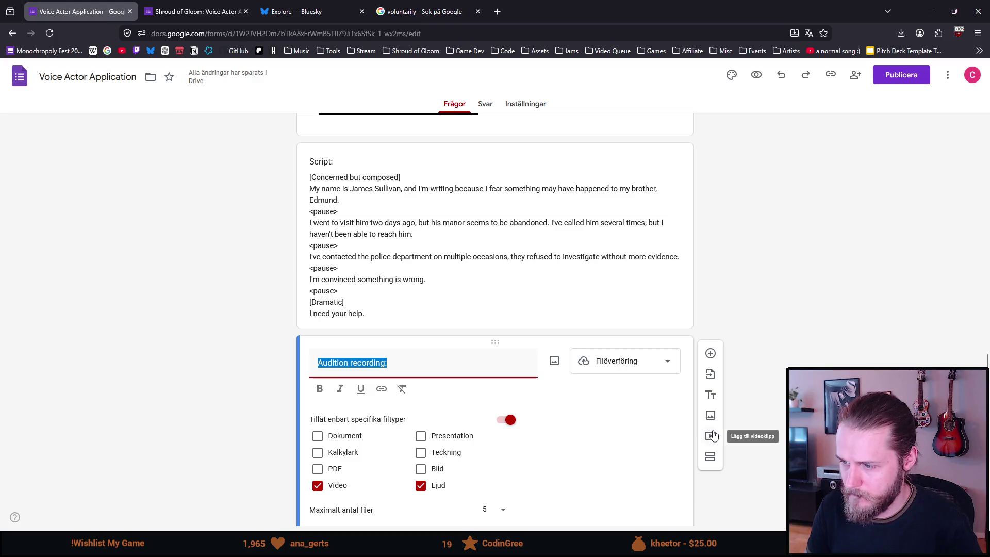
{"action": "scroll", "coordinate": [713, 427], "scroll_direction": "down", "scroll_amount": 1}
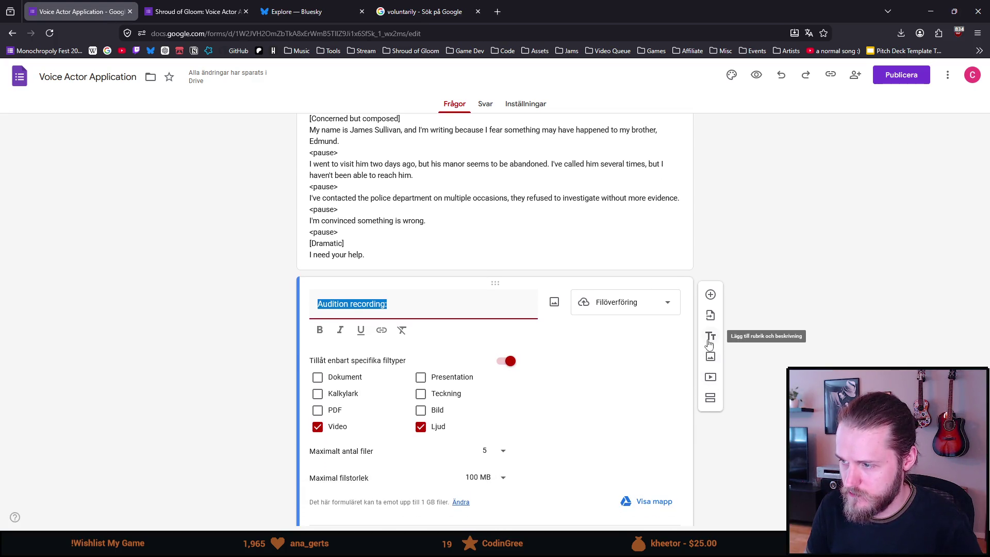
{"action": "scroll", "coordinate": [633, 452], "scroll_direction": "down", "scroll_amount": 1}
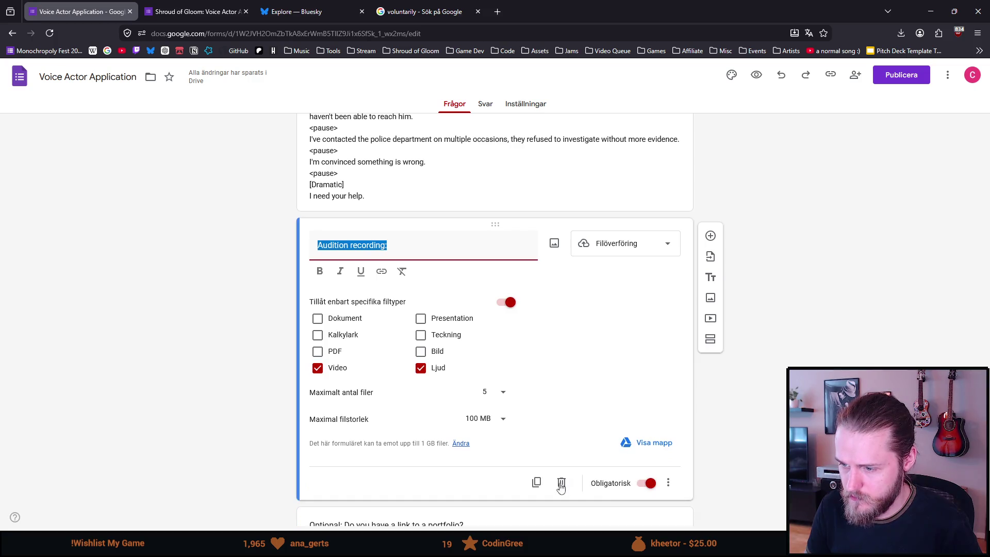
{"action": "left_click", "coordinate": [668, 483]}
- Add a description asking applicants to record themselves reading the script, referencing the trailer sample
{"action": "left_click", "coordinate": [678, 509]}
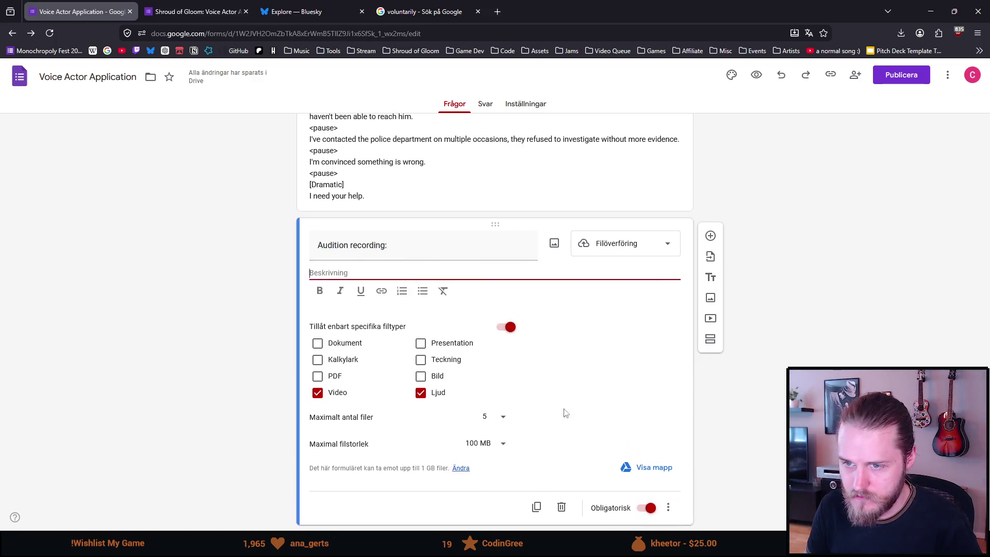
{"action": "type", "text": "Record yourself reading the"}
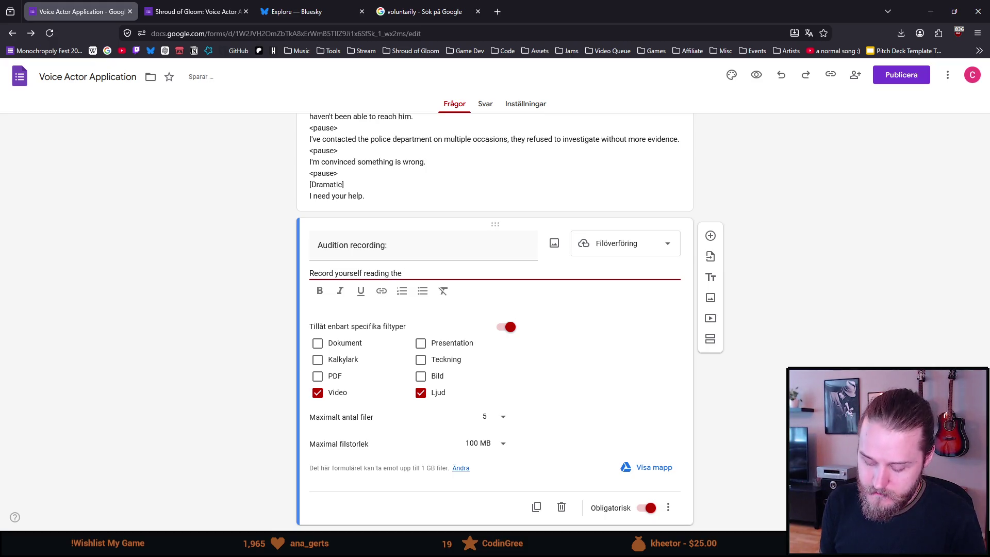
{"action": "type", "text": "sc"}
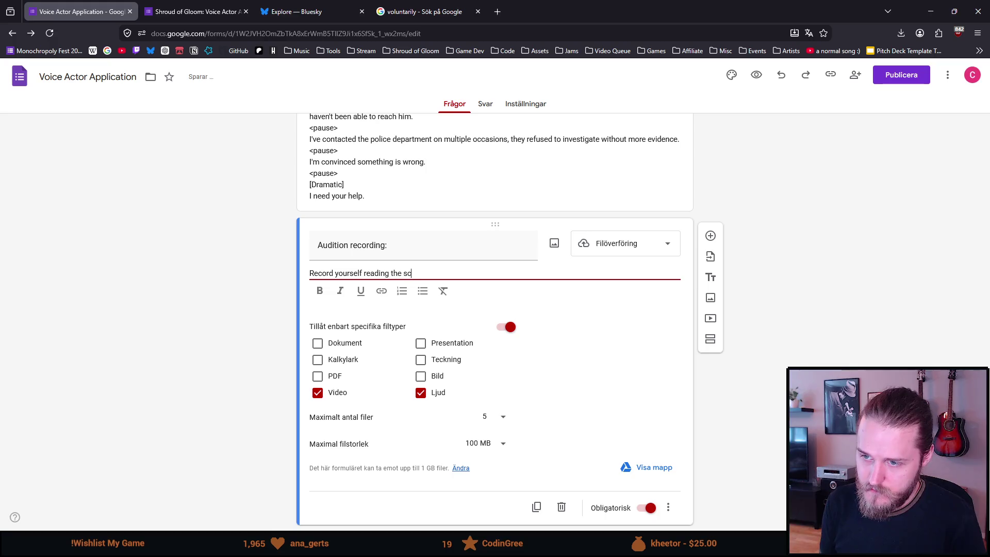
{"action": "type", "text": "ript above"}
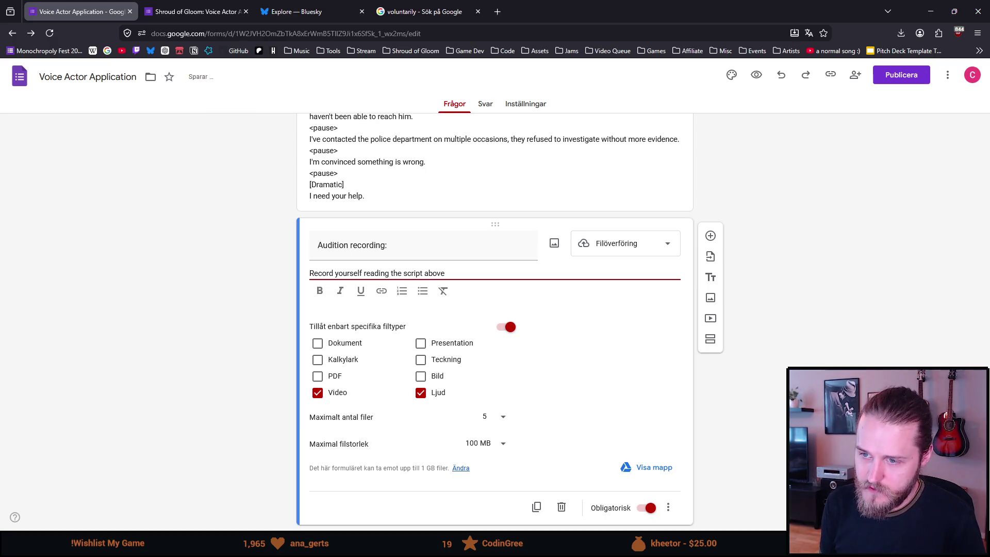
{"action": "type", "text": ", ei"}
{"action": "type", "text": "ther as a"}
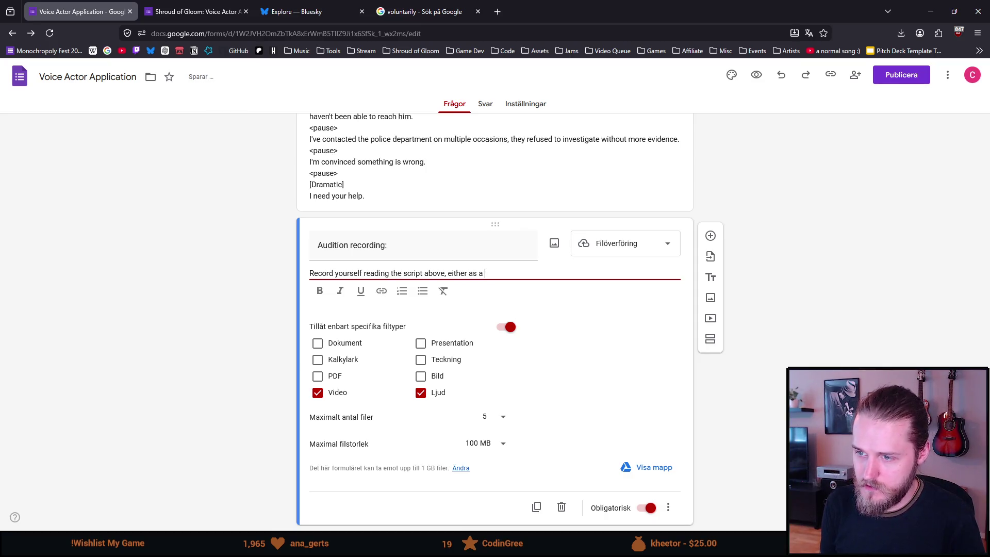
{"action": "type", "text": "  or "}
{"action": "type", "text": " format."}
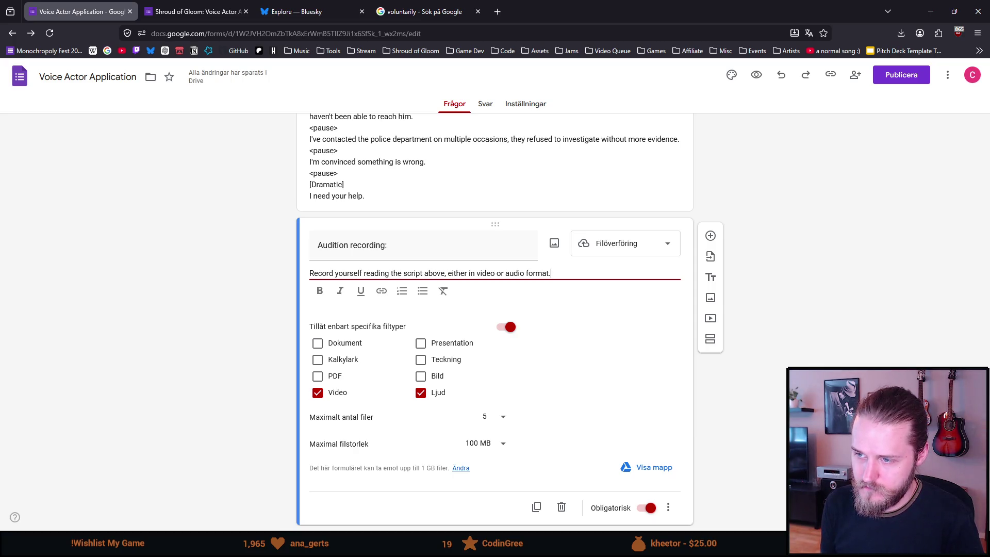
{"action": "type", "text": " You can also check the trail"}
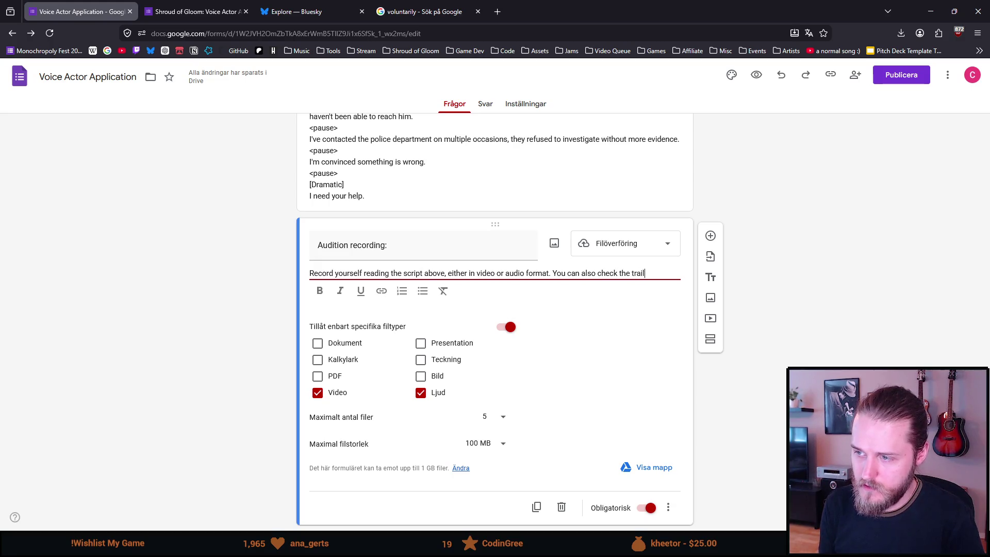
{"action": "type", "text": "er sample"}
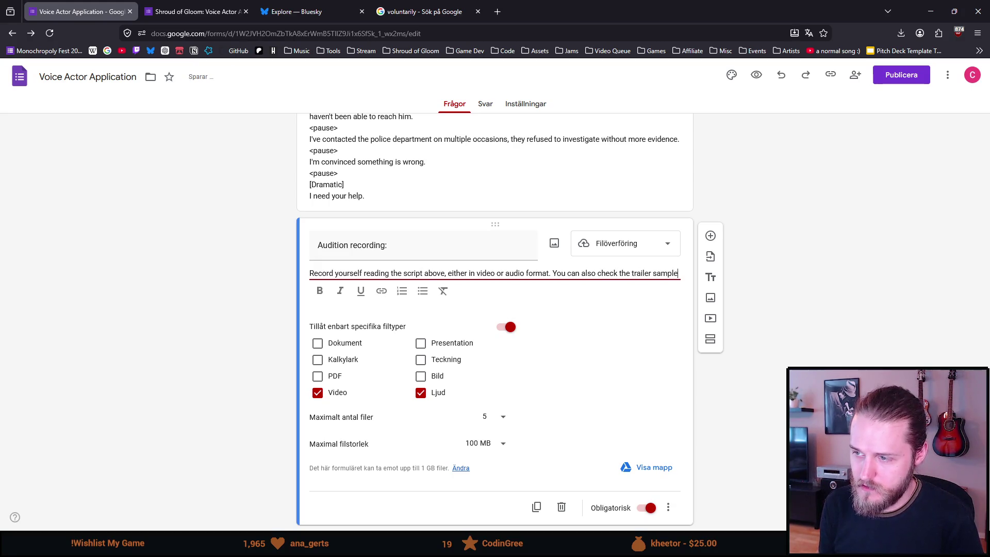
{"action": "type", "text": " for"}
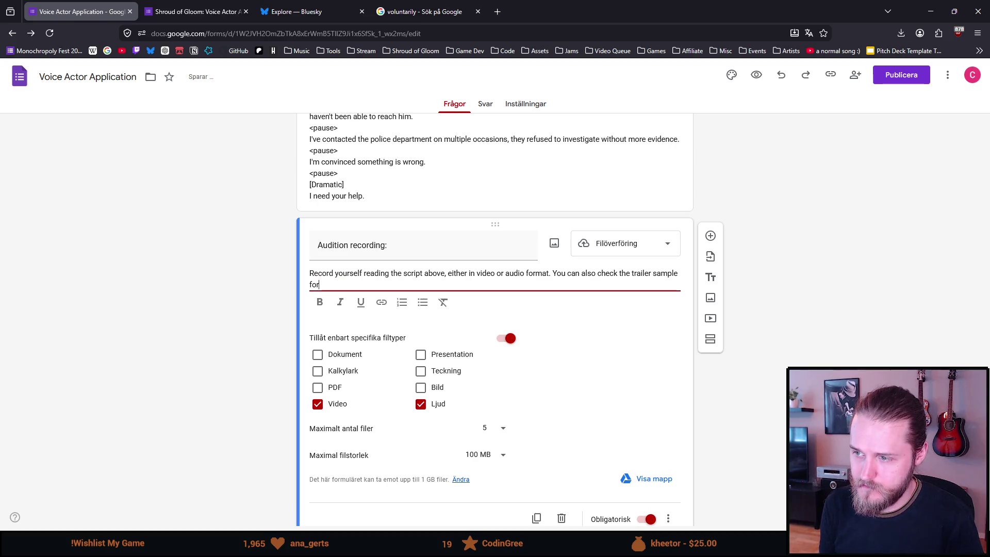
{"action": "key", "text": "BackSpace"}
{"action": "key", "text": "BackSpace"}
{"action": "key", "text": "BackSpace"}
{"action": "type", "text": "to get an understanding of the general vibe."}
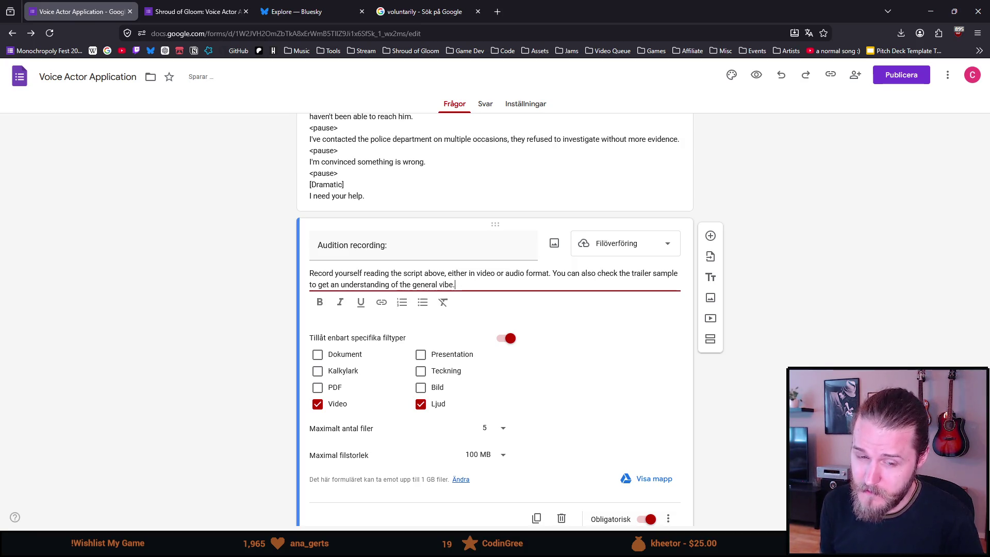
{"action": "left_click", "coordinate": [217, 287]}
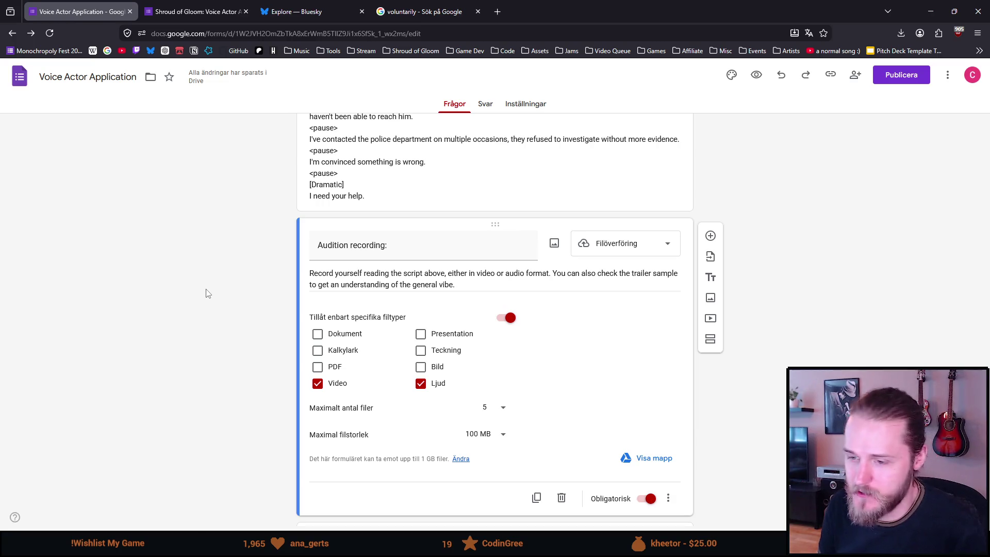
{"action": "scroll", "coordinate": [201, 284], "scroll_direction": "down", "scroll_amount": 1}
{"action": "scroll", "coordinate": [205, 291], "scroll_direction": "down", "scroll_amount": 2}
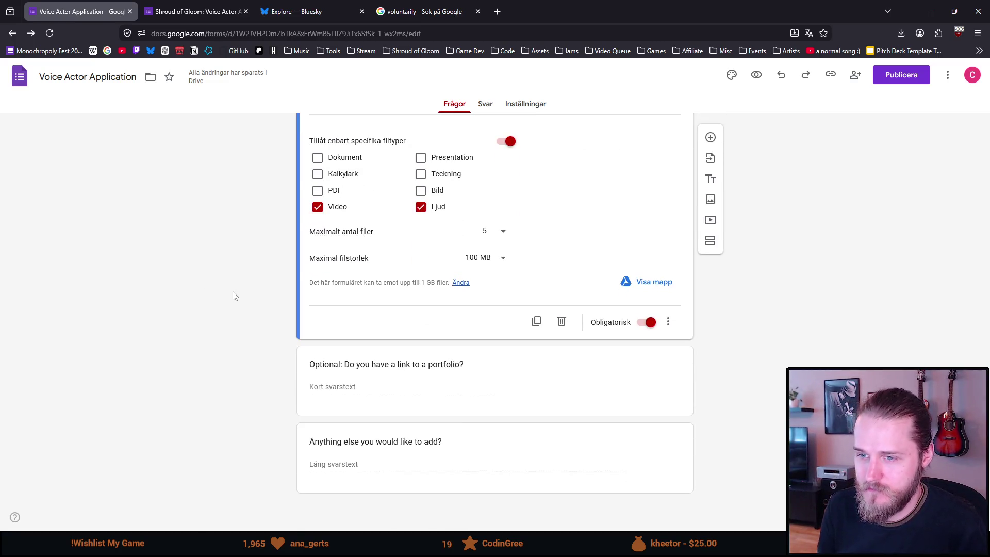
- Allow at most 1 uploaded file with a maximum file size of 1 GB
{"action": "left_click", "coordinate": [496, 237]}
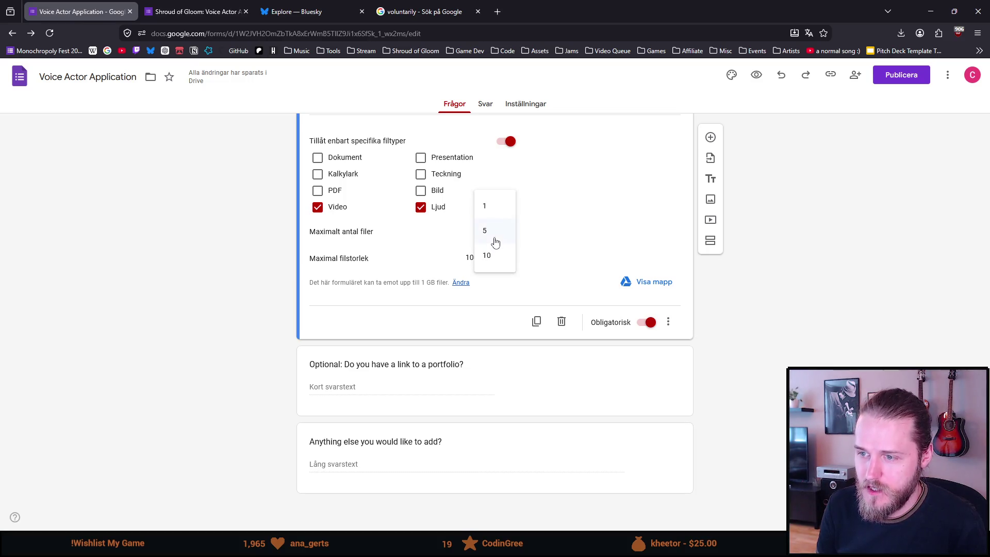
{"action": "left_click", "coordinate": [495, 207]}
{"action": "left_click", "coordinate": [487, 257]}
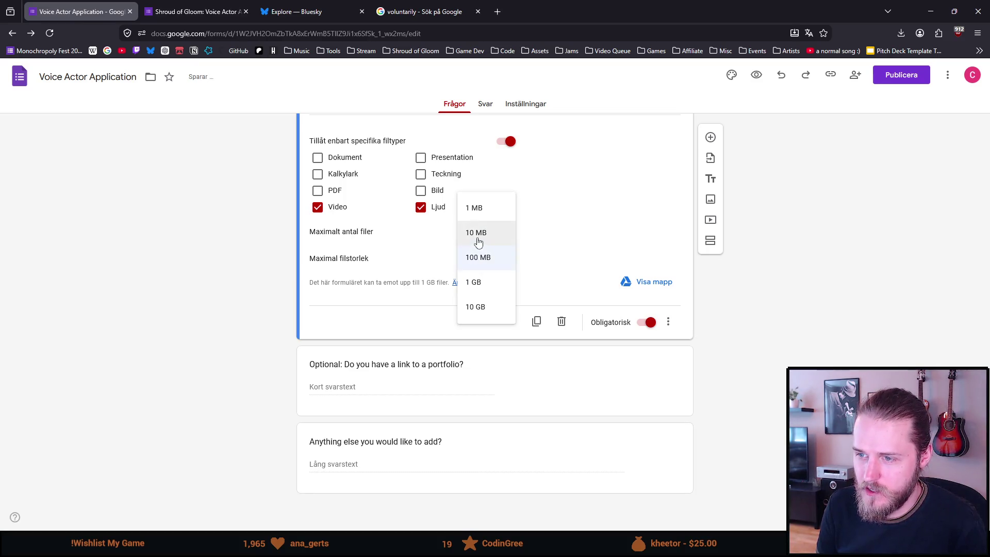
{"action": "left_click", "coordinate": [475, 283]}
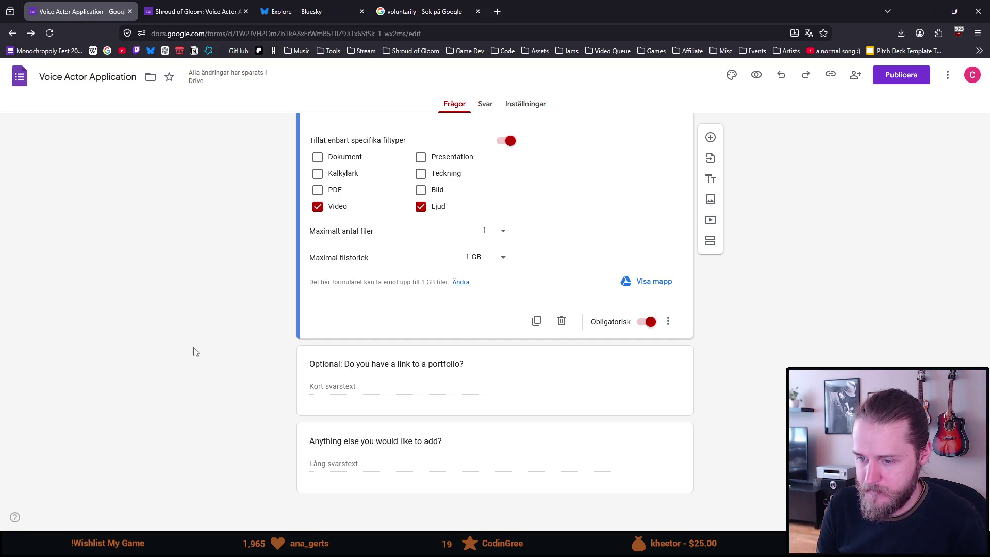
{"action": "scroll", "coordinate": [193, 350], "scroll_direction": "up", "scroll_amount": 1}
{"action": "scroll", "coordinate": [199, 348], "scroll_direction": "down", "scroll_amount": 1}
- Add a checkbox question after the upload question and title it 'Usage agreement:'
{"action": "left_click", "coordinate": [710, 137]}
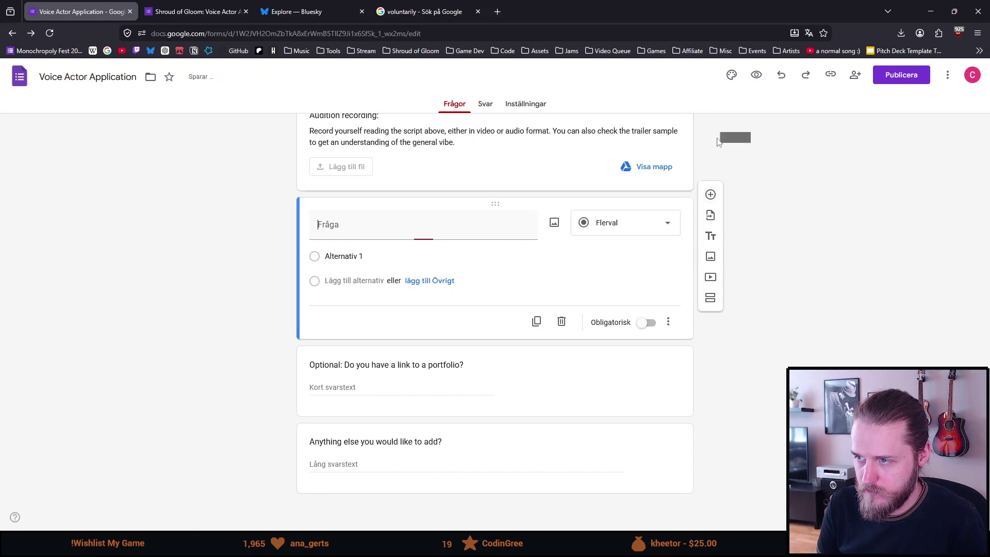
{"action": "left_click", "coordinate": [607, 223]}
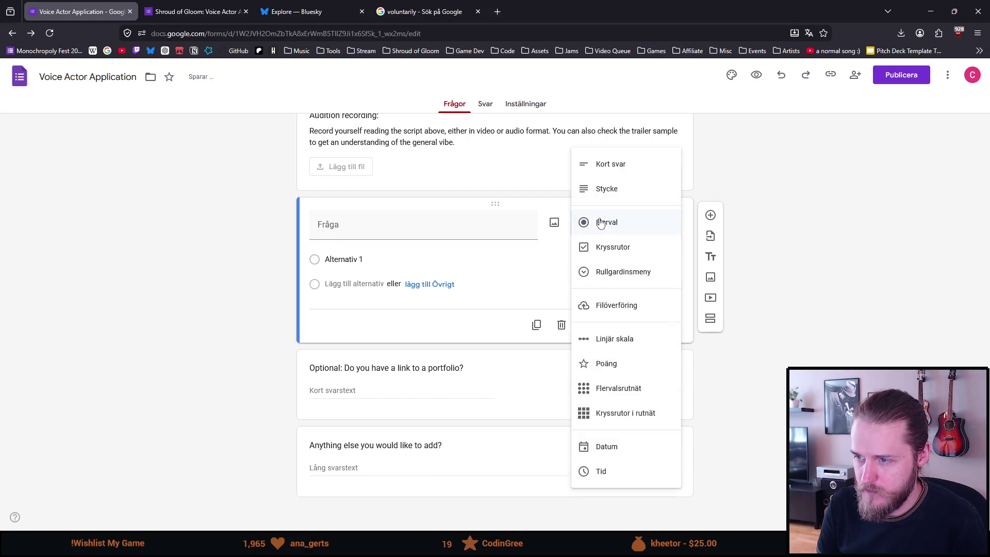
{"action": "left_click", "coordinate": [609, 253]}
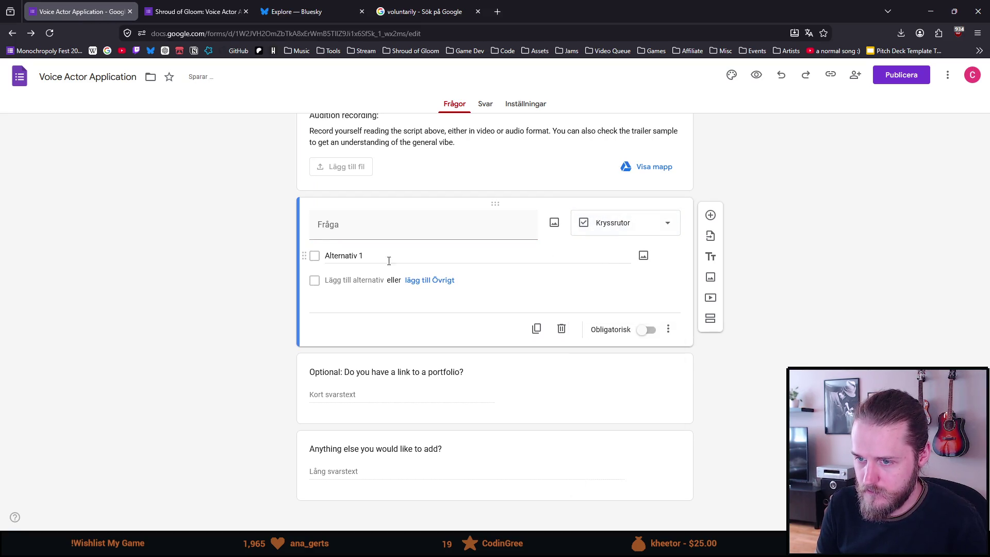
{"action": "left_click", "coordinate": [357, 225]}
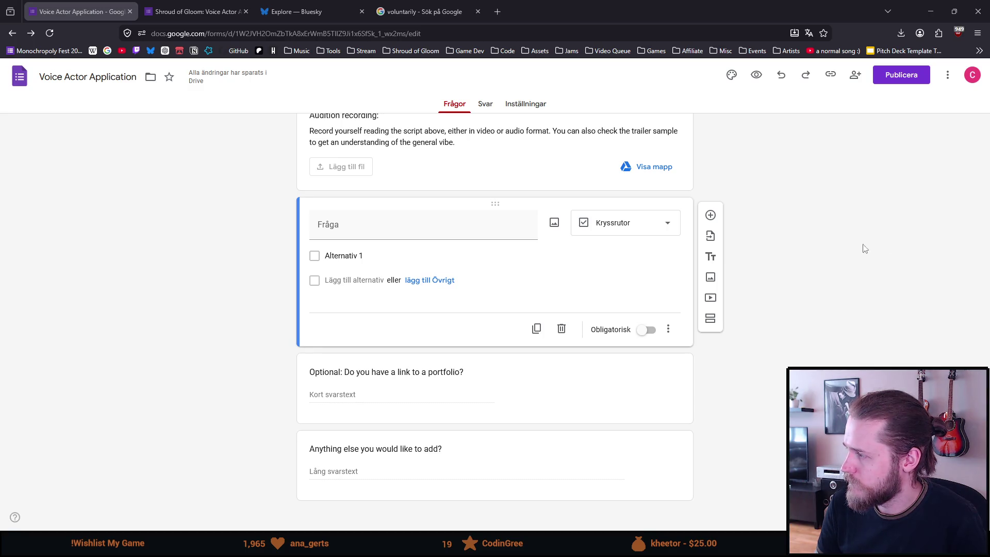
{"action": "left_click", "coordinate": [349, 224]}
{"action": "type", "text": "Usage agreement"}
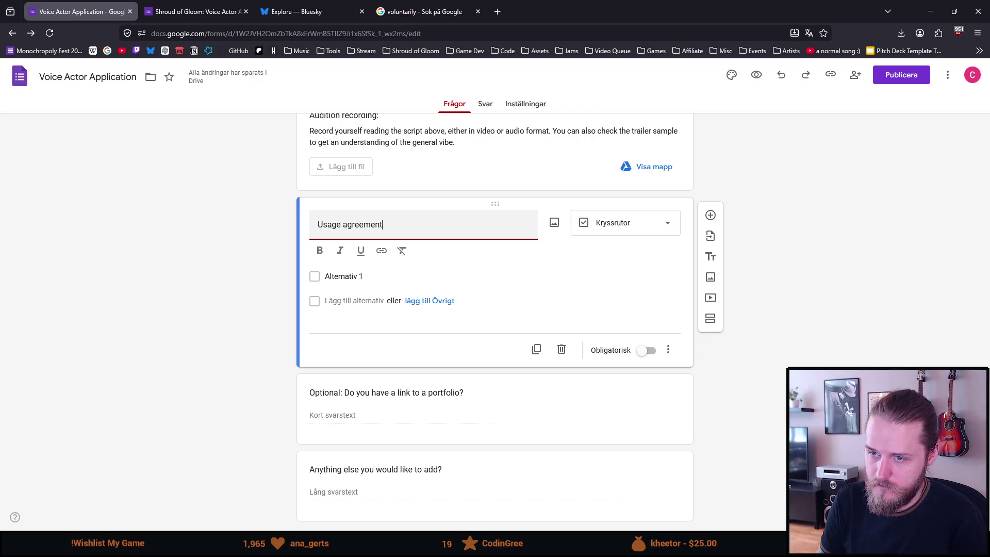
- Clear the placeholder text so the first answer option is blank
{"action": "key", "text": "Tab"}
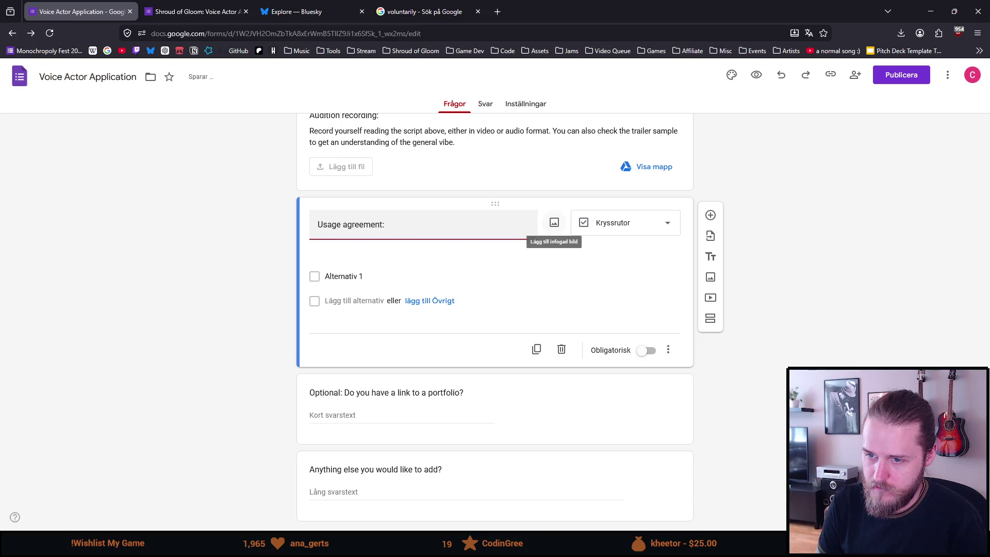
{"action": "key", "text": "Tab"}
{"action": "key", "text": "Tab"}
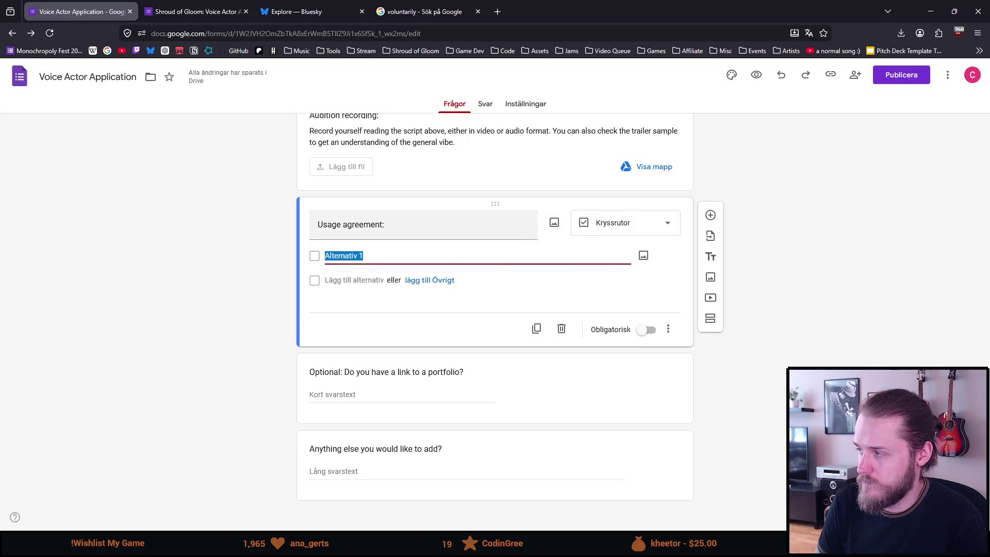
{"action": "type", "text": "I agree"}
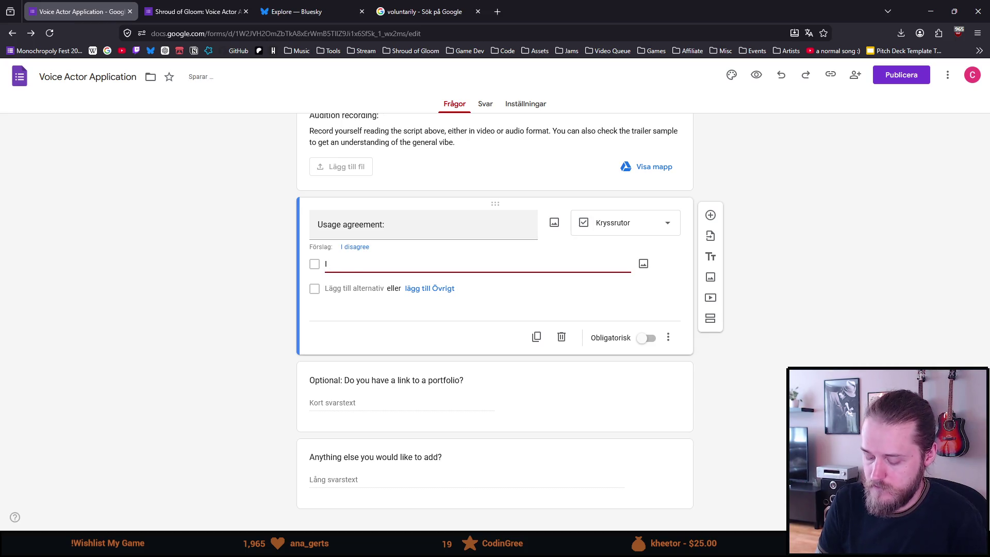
{"action": "type", "text": "agree that submitte"}
{"action": "type", "text": "d audio may be"}
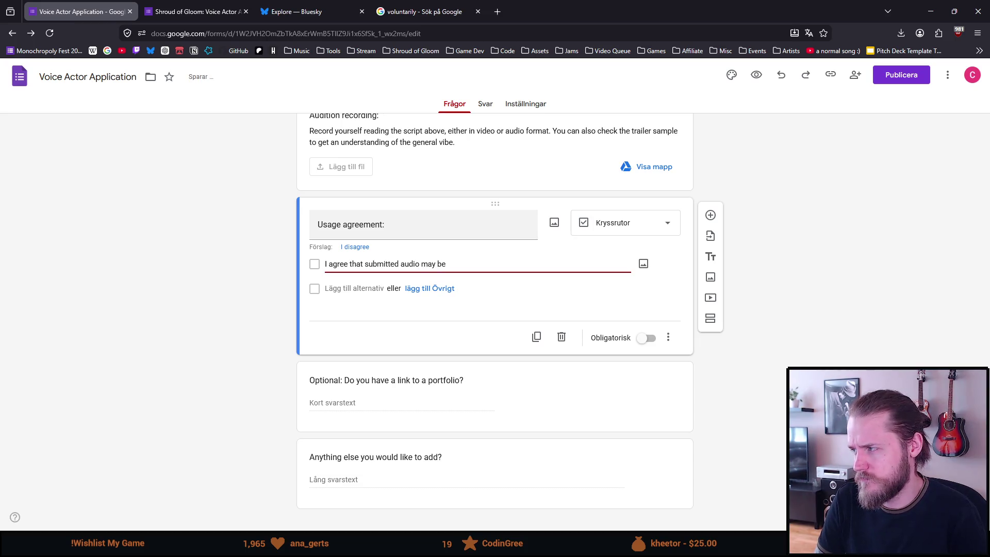
{"action": "type", "text": " used for the evaluation proces"}
{"action": "key", "text": "BackSpace"}
{"action": "key", "text": "ctrl+a"}
{"action": "key", "text": "BackSpace"}
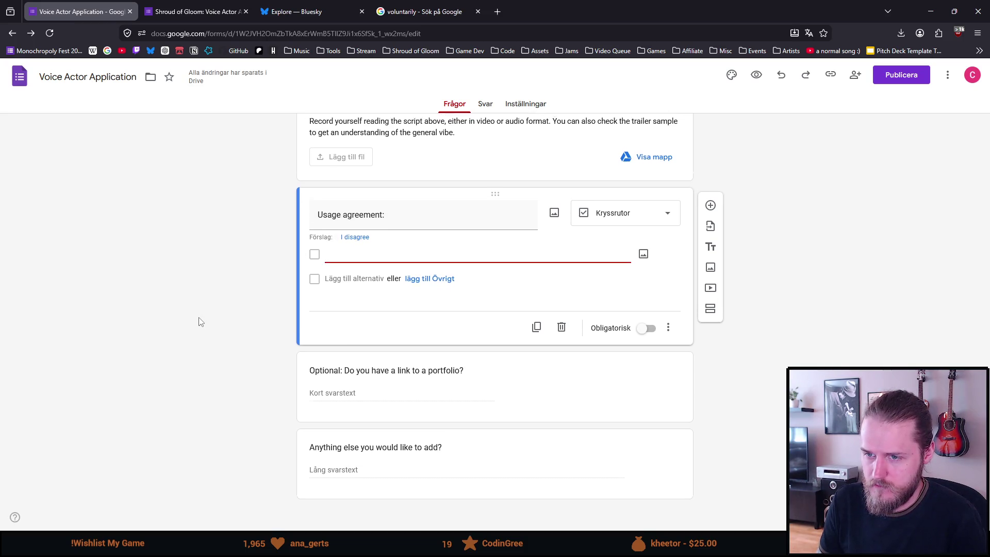
{"action": "scroll", "coordinate": [200, 322], "scroll_direction": "up", "scroll_amount": 3}
{"action": "scroll", "coordinate": [200, 322], "scroll_direction": "up", "scroll_amount": 1}
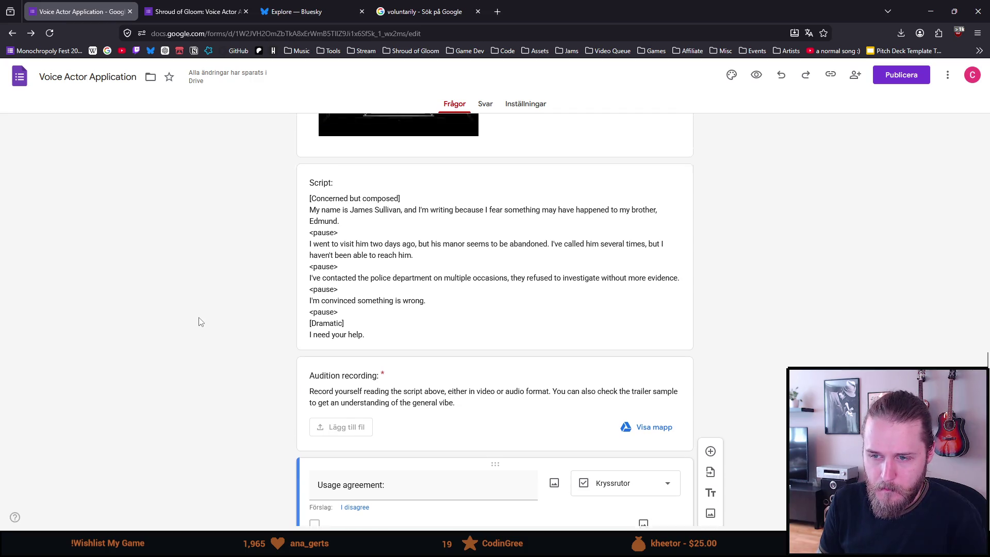
{"action": "scroll", "coordinate": [199, 322], "scroll_direction": "up", "scroll_amount": 1}
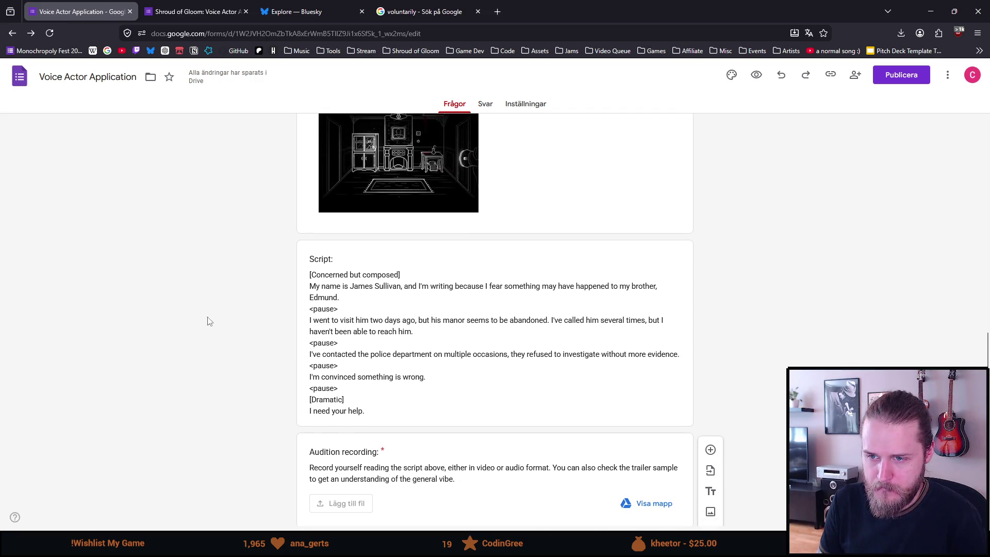
- Italicize the [Concerned but composed] stage direction in the Script block
{"action": "left_click", "coordinate": [371, 301]}
{"action": "left_click", "coordinate": [345, 314]}
{"action": "left_click", "coordinate": [241, 300]}
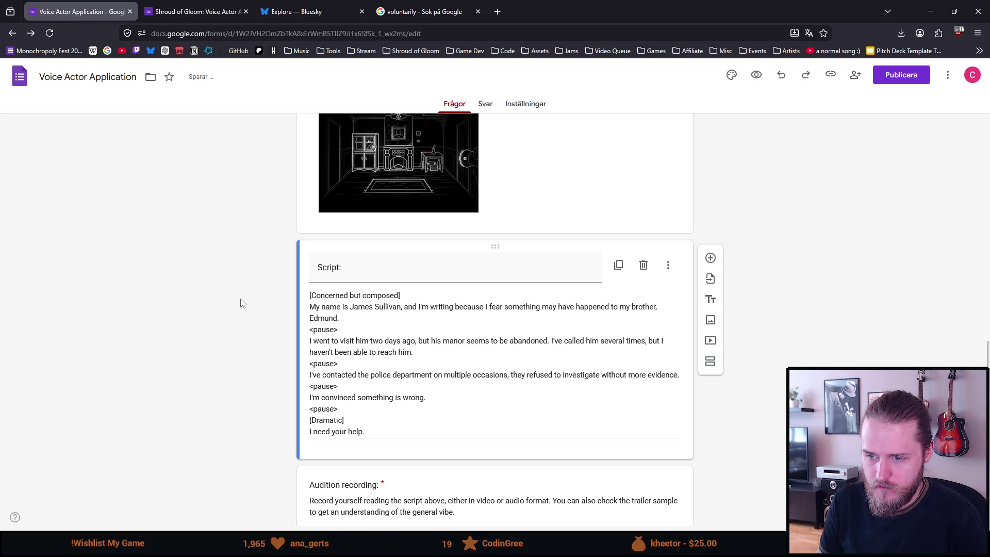
{"action": "triple_click", "coordinate": [408, 349]}
{"action": "left_click", "coordinate": [378, 295]}
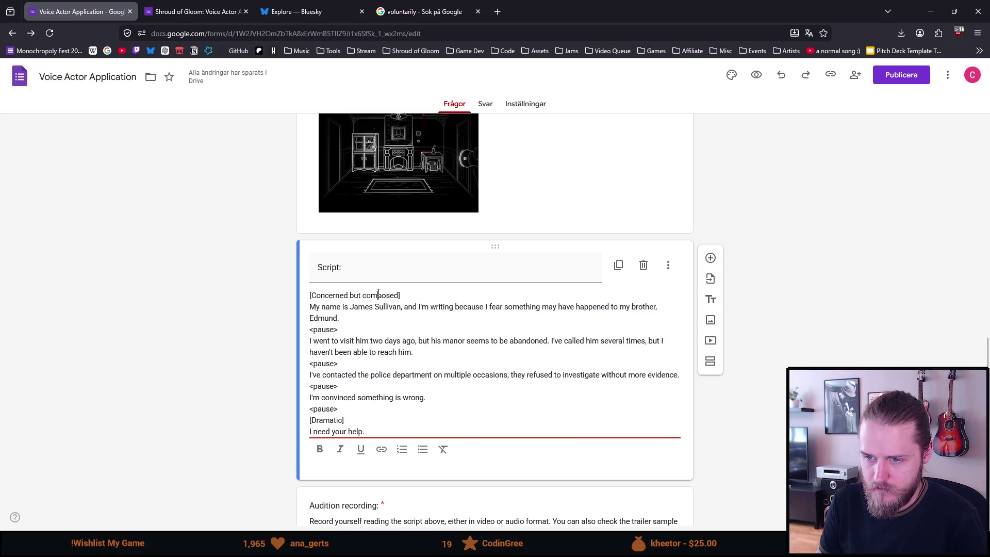
{"action": "left_click_drag", "start_coordinate": [400, 295], "coordinate": [311, 295]}
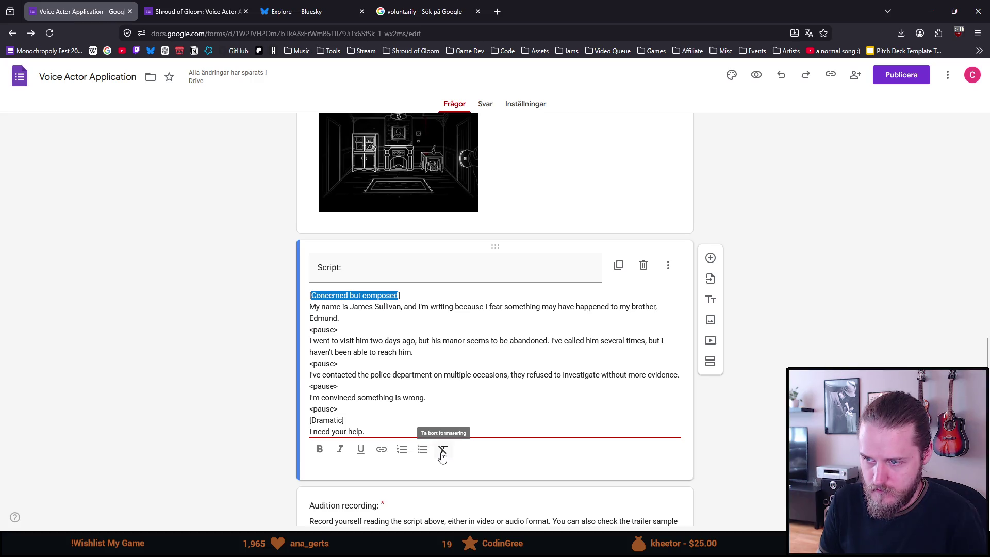
{"action": "left_click", "coordinate": [339, 448]}
{"action": "left_click", "coordinate": [259, 351]}
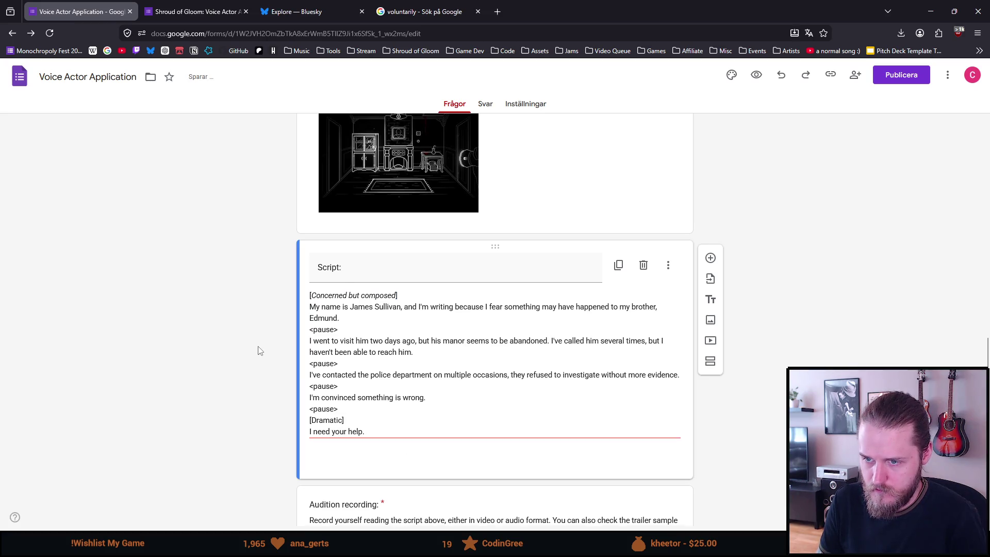
- Italicize all four <pause> markers and the [Dramatic] note
{"action": "left_click", "coordinate": [320, 332]}
{"action": "double_click", "coordinate": [322, 332]}
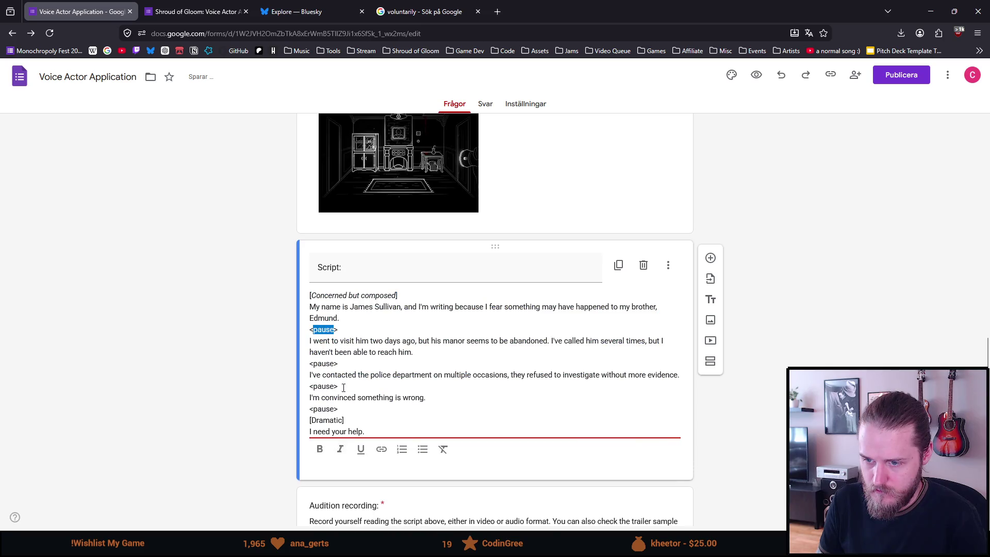
{"action": "left_click", "coordinate": [340, 448]}
{"action": "double_click", "coordinate": [322, 363]}
{"action": "left_click", "coordinate": [339, 448]}
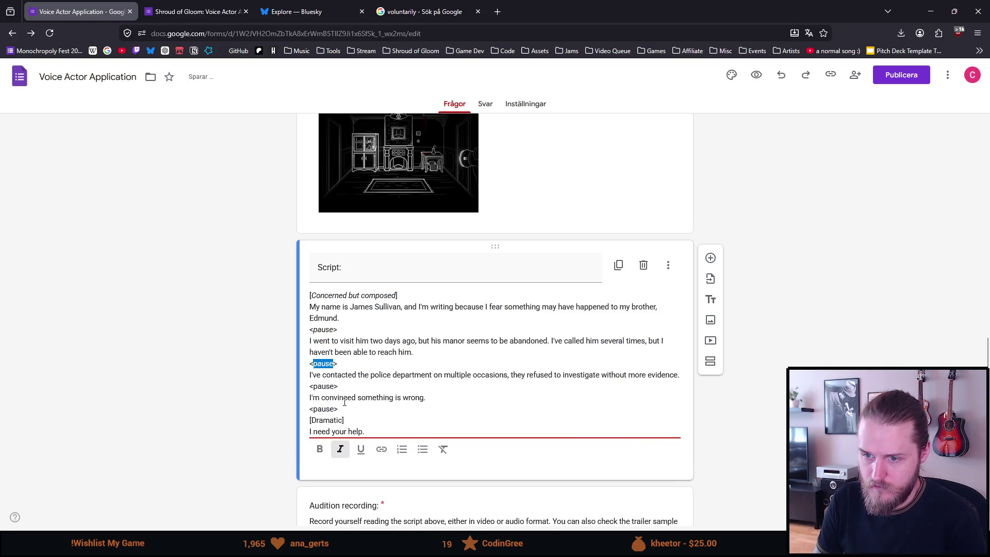
{"action": "double_click", "coordinate": [322, 385]}
{"action": "left_click", "coordinate": [339, 449]}
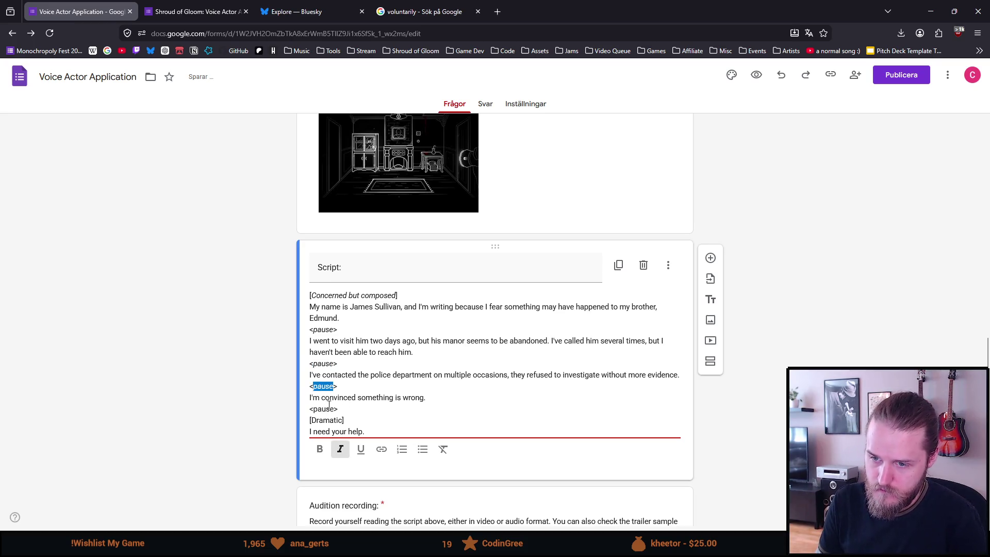
{"action": "double_click", "coordinate": [323, 408]}
{"action": "left_click", "coordinate": [339, 449]}
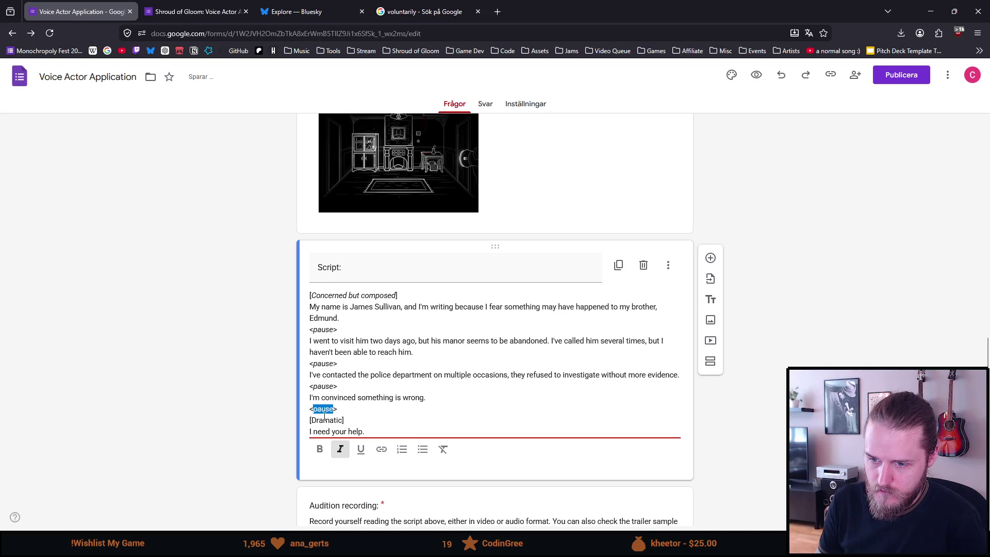
{"action": "triple_click", "coordinate": [326, 421]}
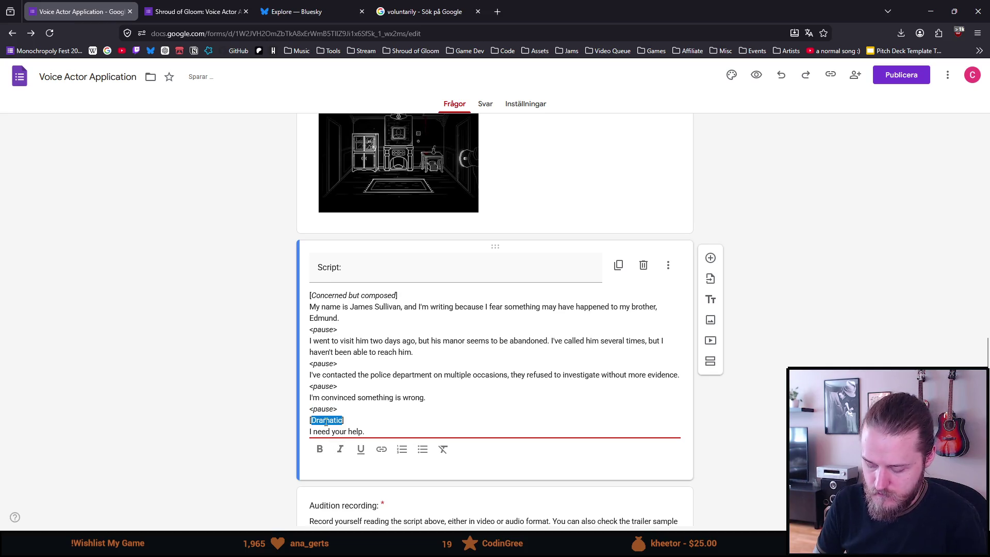
{"action": "key", "text": "ctrl+i"}
{"action": "left_click", "coordinate": [184, 374]}
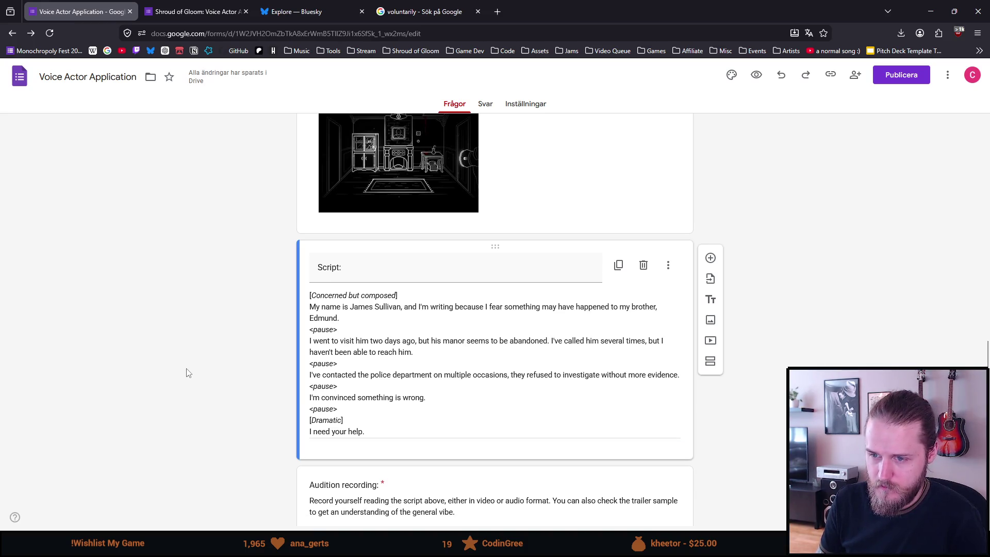
{"action": "scroll", "coordinate": [186, 373], "scroll_direction": "down", "scroll_amount": 1}
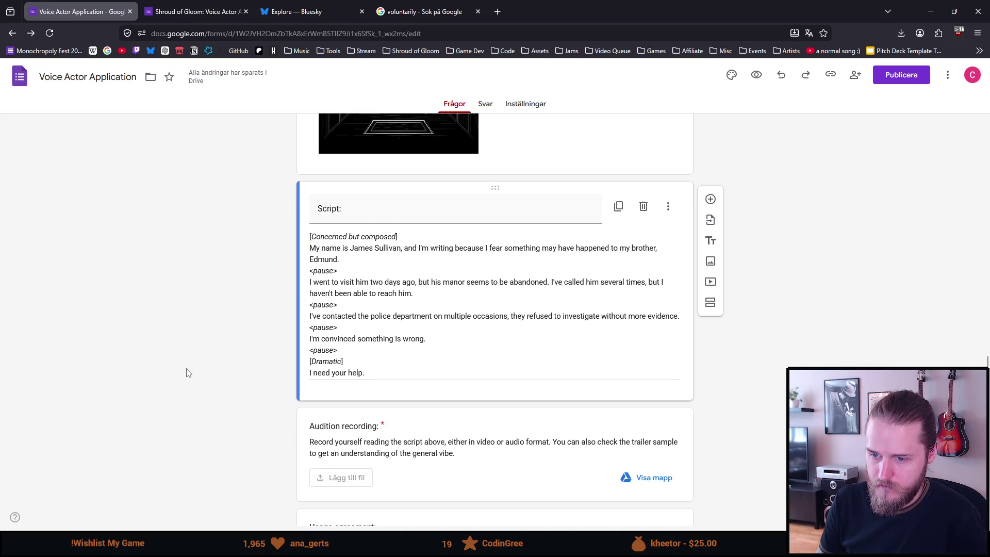
{"action": "scroll", "coordinate": [186, 374], "scroll_direction": "down", "scroll_amount": 2}
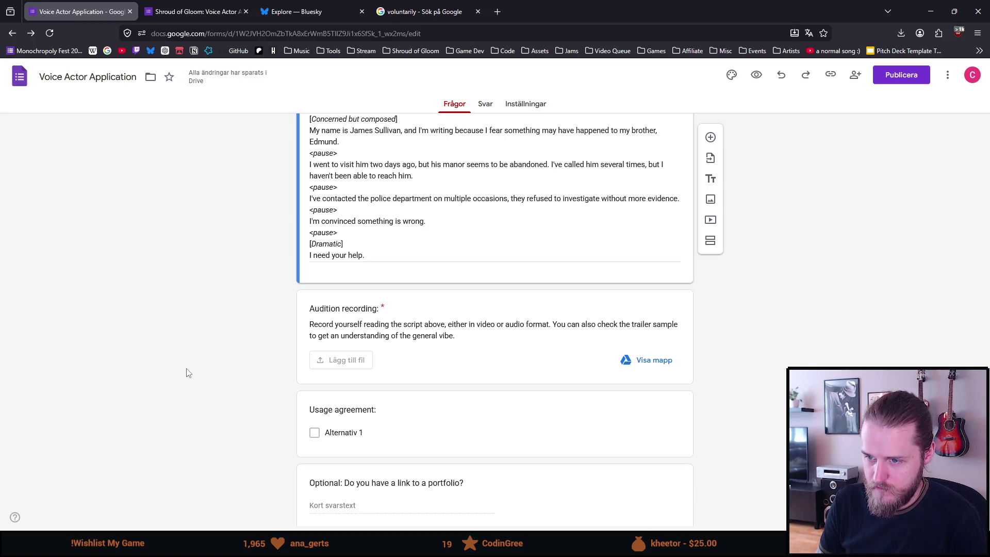
{"action": "scroll", "coordinate": [186, 372], "scroll_direction": "up", "scroll_amount": 5}
{"action": "scroll", "coordinate": [187, 372], "scroll_direction": "down", "scroll_amount": 1}
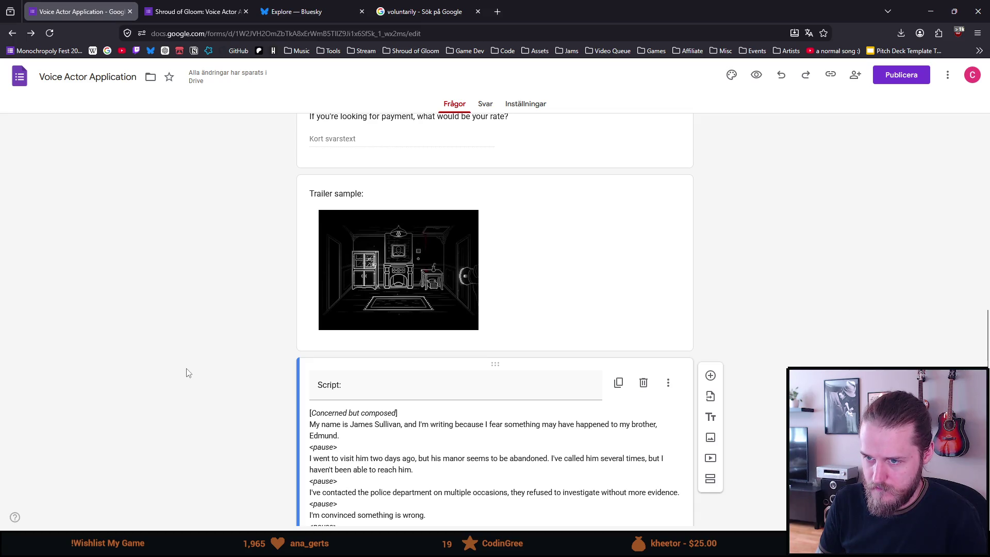
{"action": "scroll", "coordinate": [186, 373], "scroll_direction": "down", "scroll_amount": 1}
{"action": "scroll", "coordinate": [186, 373], "scroll_direction": "down", "scroll_amount": 1}
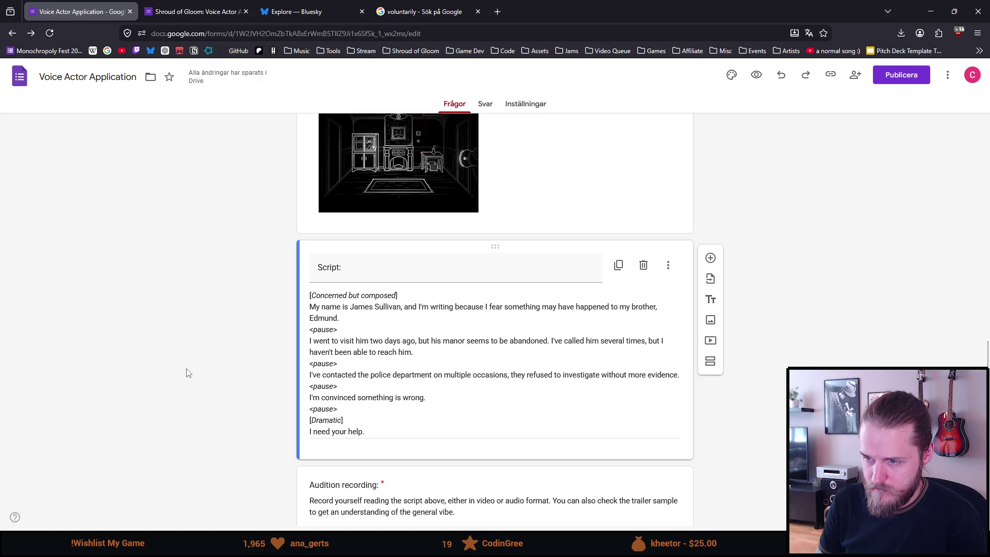
{"action": "scroll", "coordinate": [186, 372], "scroll_direction": "down", "scroll_amount": 1}
{"action": "scroll", "coordinate": [185, 373], "scroll_direction": "down", "scroll_amount": 1}
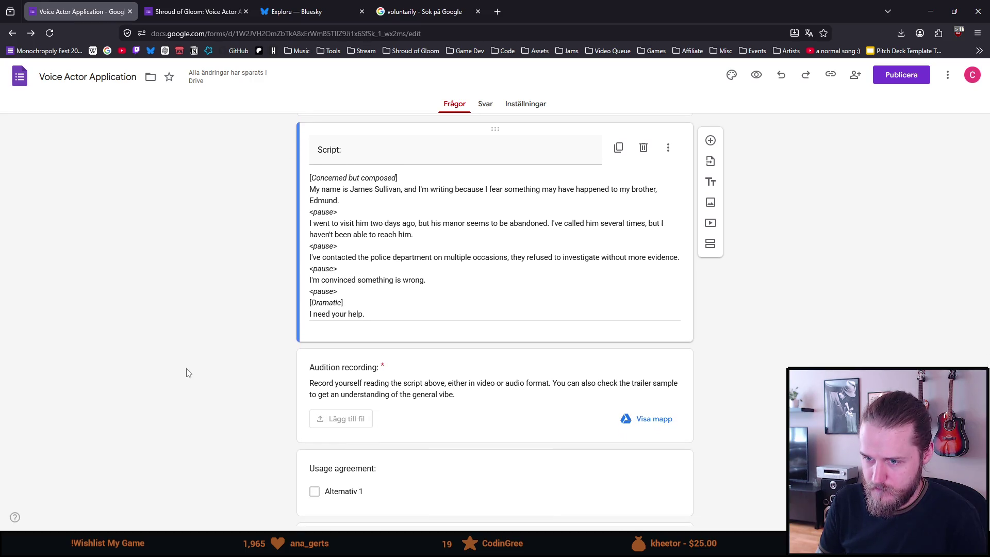
{"action": "scroll", "coordinate": [185, 373], "scroll_direction": "down", "scroll_amount": 1}
{"action": "scroll", "coordinate": [186, 373], "scroll_direction": "down", "scroll_amount": 1}
{"action": "scroll", "coordinate": [185, 373], "scroll_direction": "down", "scroll_amount": 1}
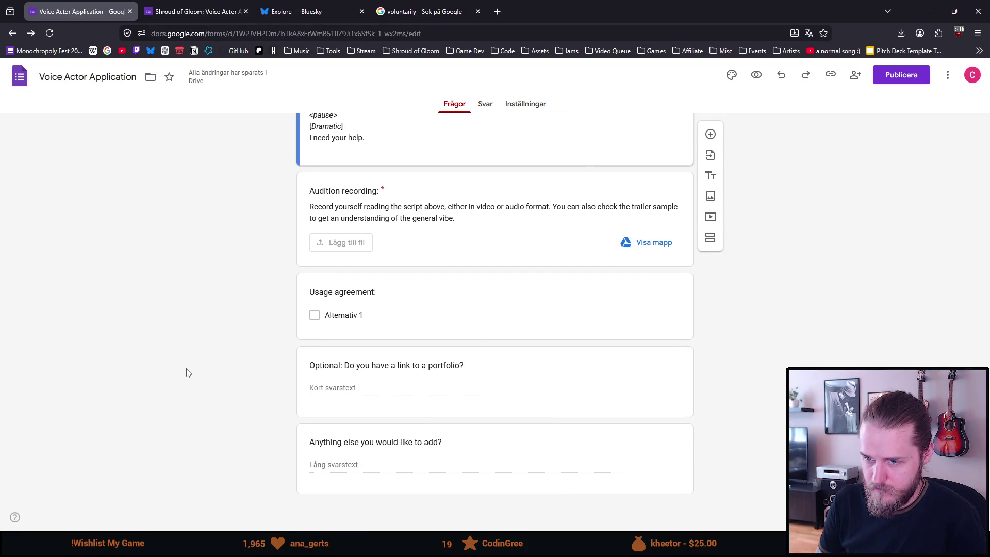
{"action": "mouse_move", "coordinate": [496, 305]}
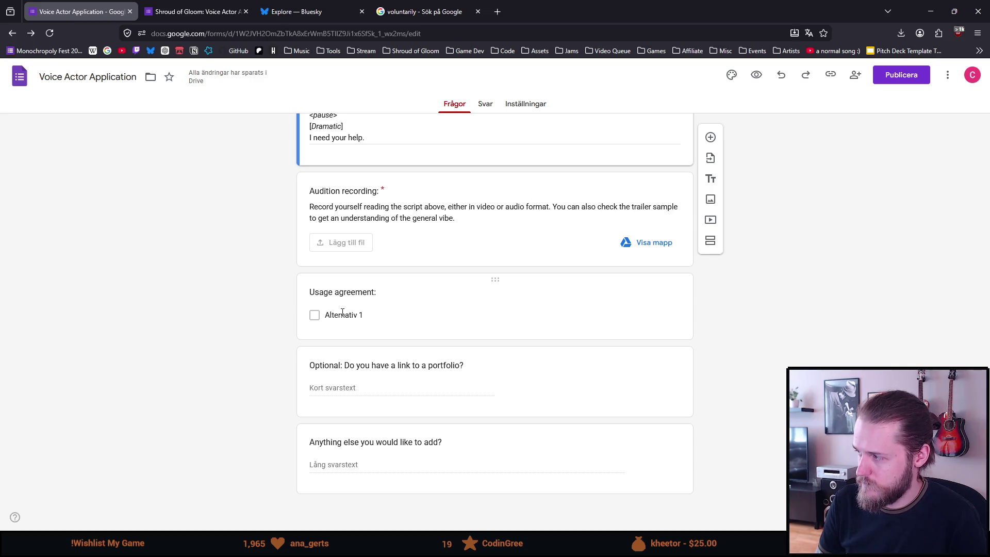
- Delete the Usage agreement question, then place the caret on the form description's blank line
{"action": "left_click", "coordinate": [599, 284]}
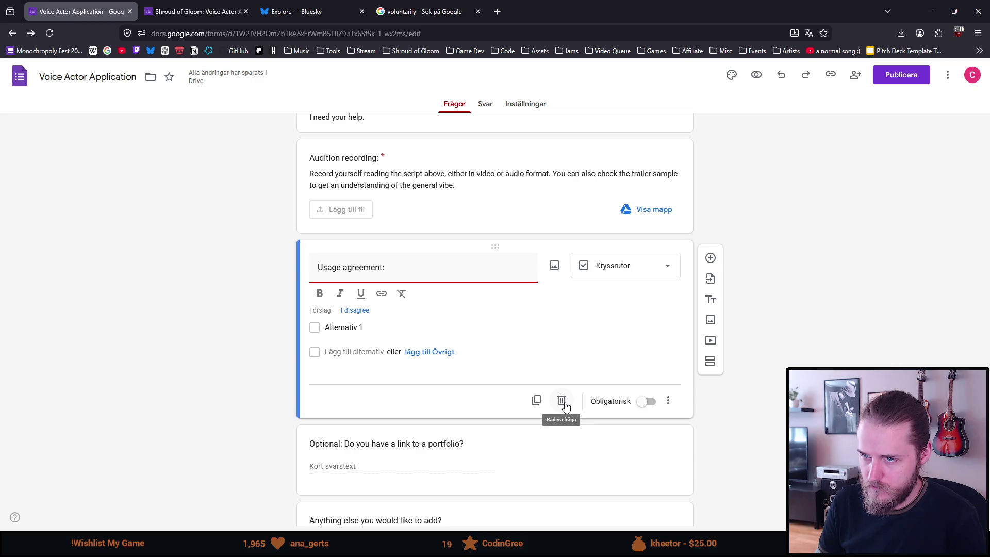
{"action": "left_click", "coordinate": [562, 401]}
{"action": "scroll", "coordinate": [549, 406], "scroll_direction": "up", "scroll_amount": 3}
{"action": "scroll", "coordinate": [549, 394], "scroll_direction": "up", "scroll_amount": 2}
{"action": "scroll", "coordinate": [547, 385], "scroll_direction": "up", "scroll_amount": 2}
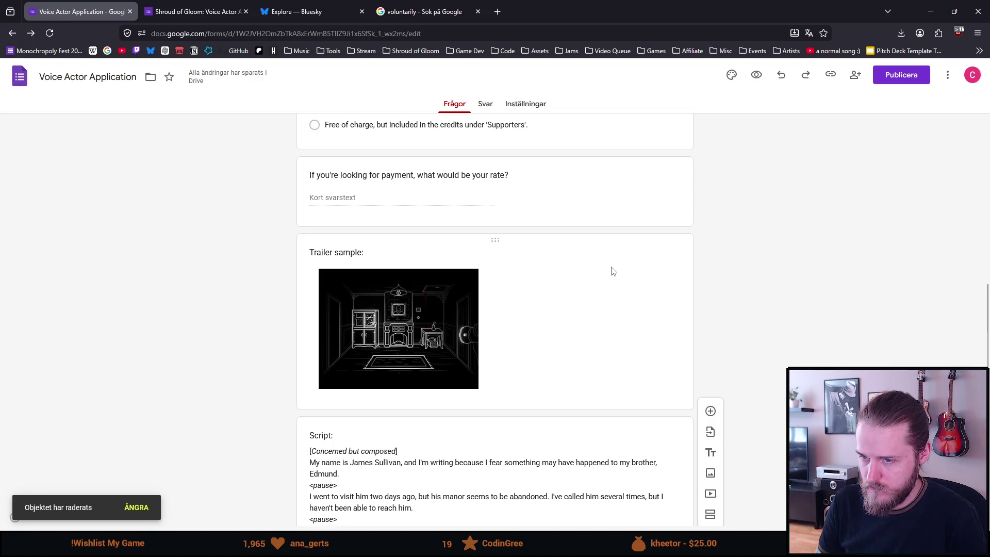
{"action": "scroll", "coordinate": [611, 271], "scroll_direction": "up", "scroll_amount": 10}
{"action": "left_click", "coordinate": [495, 271]}
{"action": "left_click", "coordinate": [427, 242]}
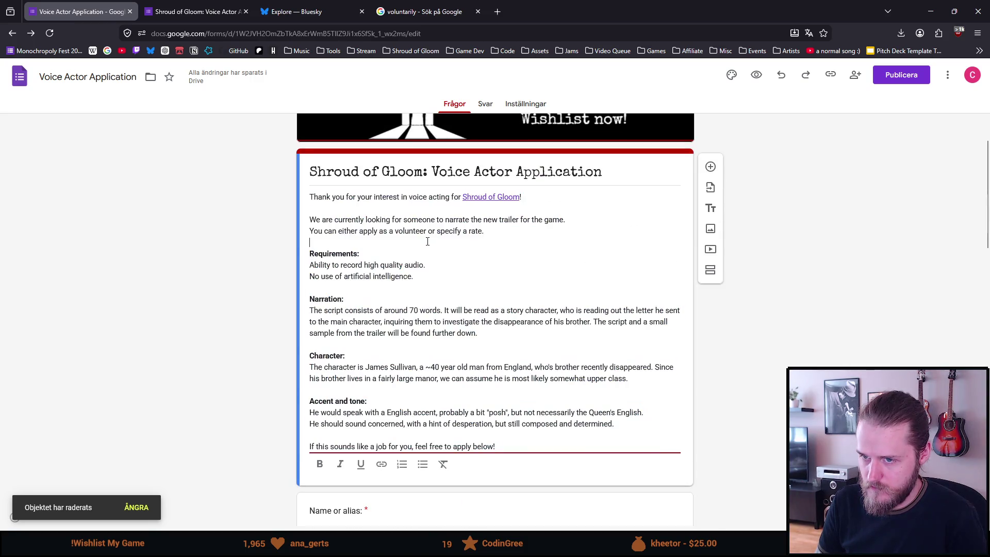
- Insert a bold 'Project' heading above Requirements with a plain line beneath it
{"action": "key", "text": "Return"}
{"action": "key", "text": "Return"}
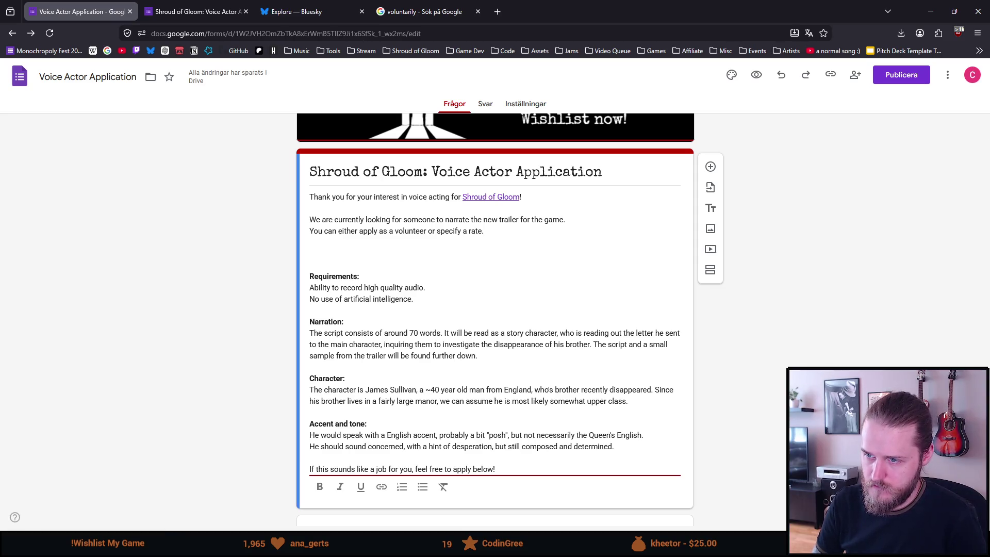
{"action": "key", "text": "ctrl+b"}
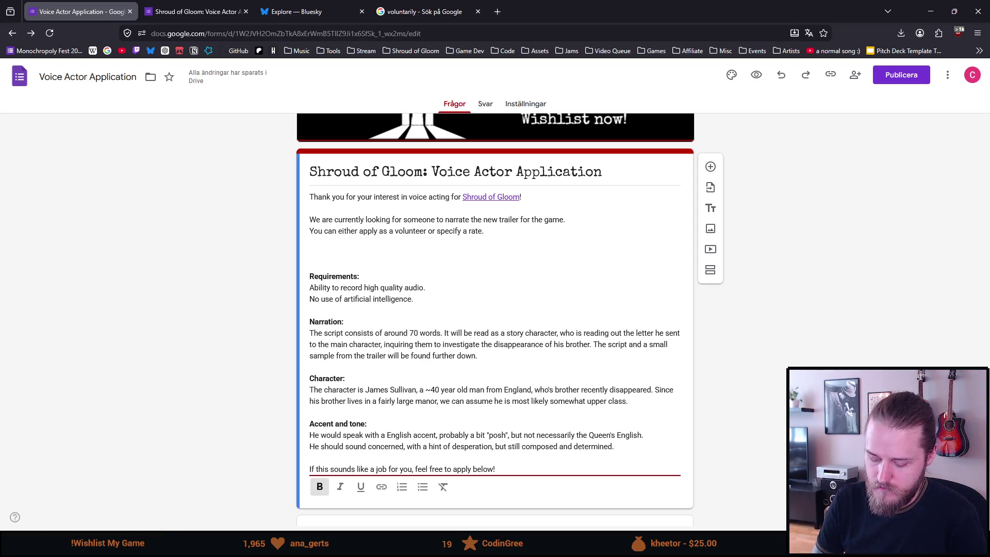
{"action": "type", "text": "Project:"}
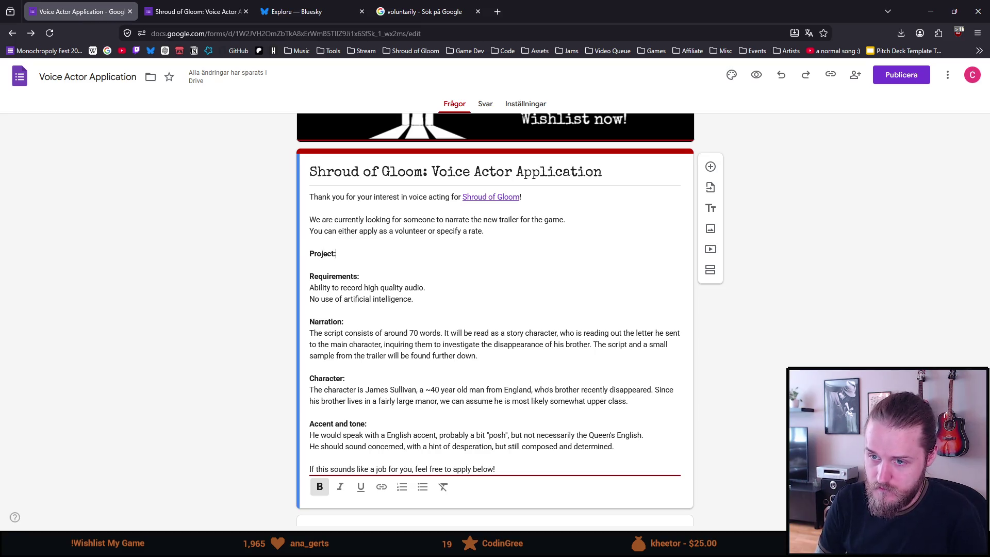
{"action": "key", "text": "ctrl+b"}
{"action": "key", "text": "Return"}
{"action": "type", "text": "The"}
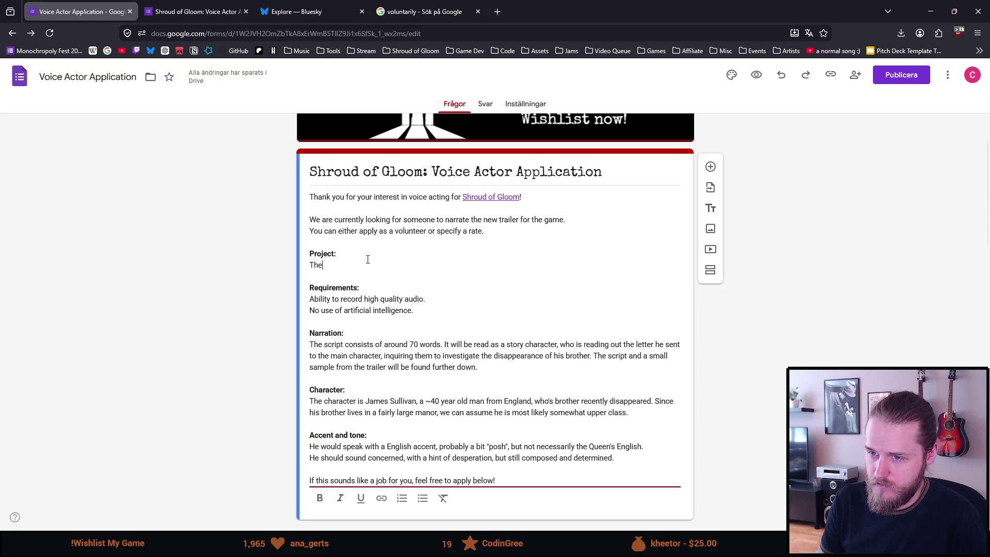
- Bold the words 'volunteer' and 'specify a rate' in the description
{"action": "double_click", "coordinate": [404, 231]}
{"action": "key", "text": "ctrl+b"}
{"action": "left_click_drag", "start_coordinate": [438, 230], "coordinate": [481, 235]}
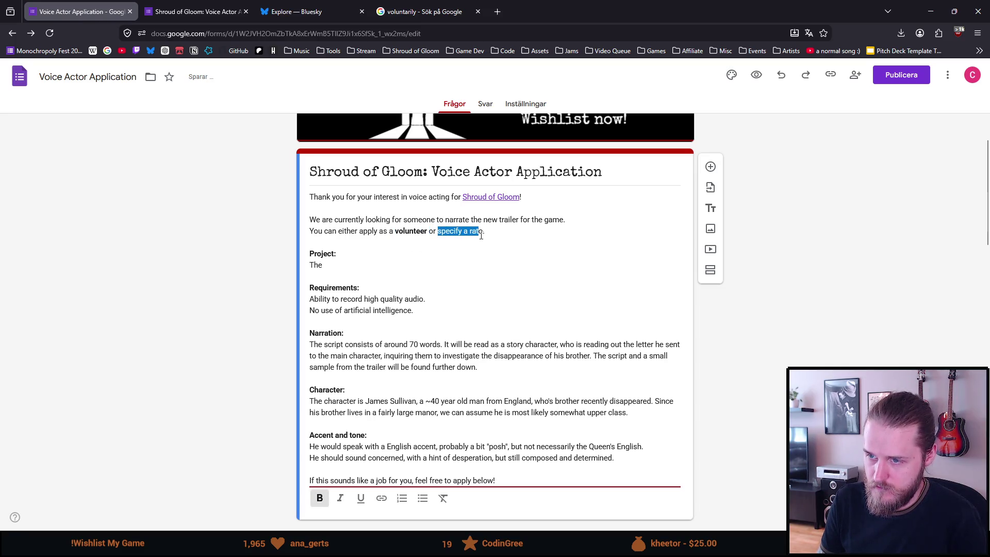
{"action": "key", "text": "ctrl+b"}
{"action": "left_click", "coordinate": [467, 249]}
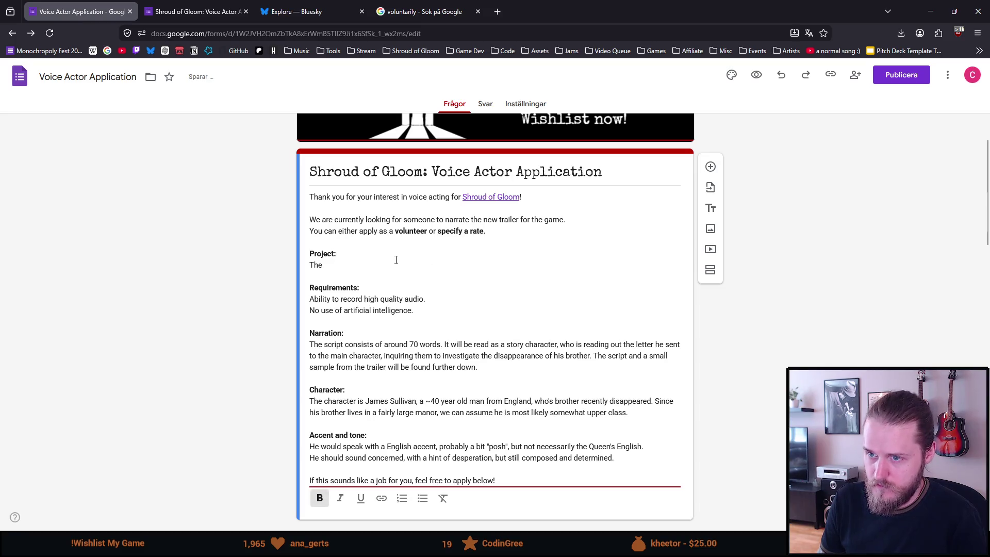
- Write 'Shroud of Gloom is a point-and-click horror adventure' under Project
{"action": "left_click", "coordinate": [344, 263]}
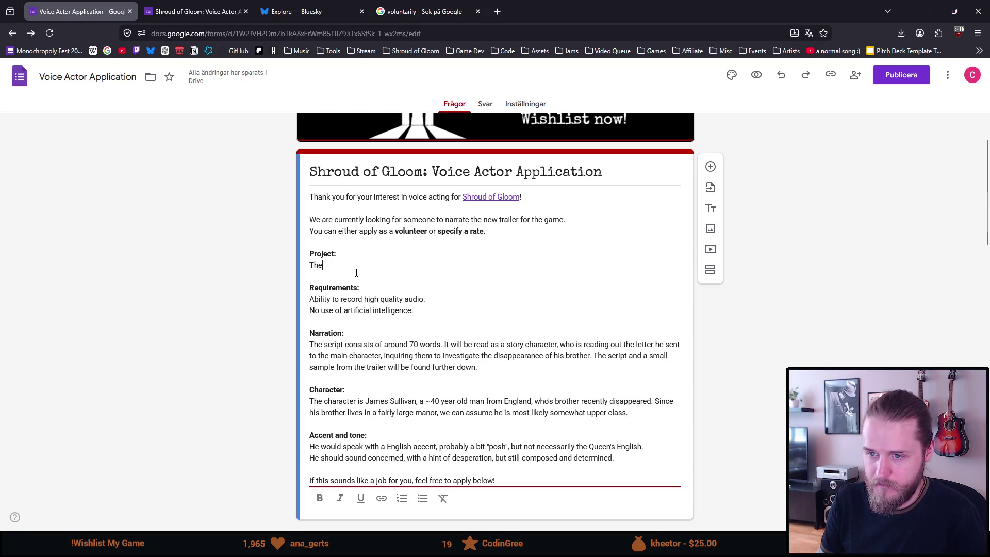
{"action": "key", "text": "BackSpace"}
{"action": "key", "text": "BackSpace"}
{"action": "key", "text": "BackSpace"}
{"action": "type", "text": "Shr"}
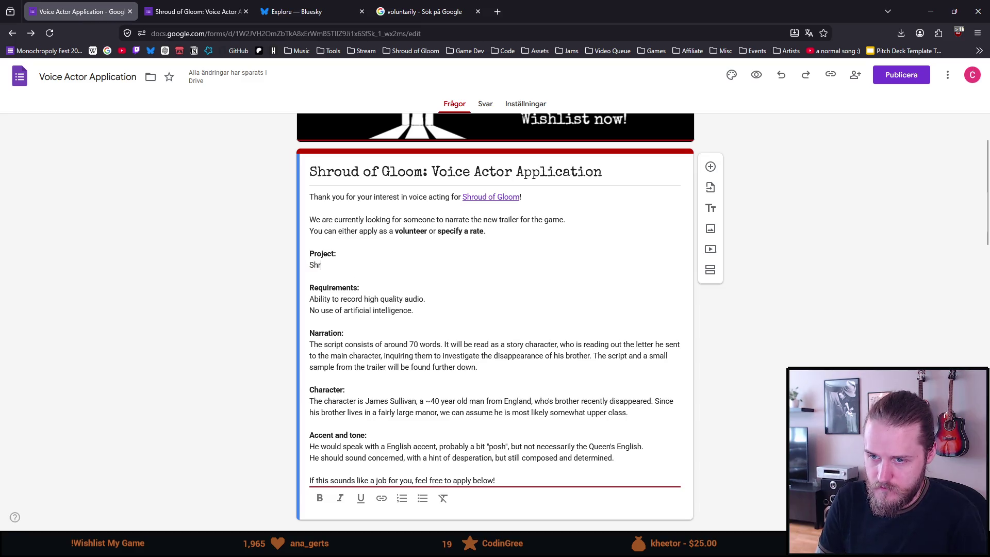
{"action": "key", "text": "BackSpace"}
{"action": "key", "text": "BackSpace"}
{"action": "key", "text": "BackSpace"}
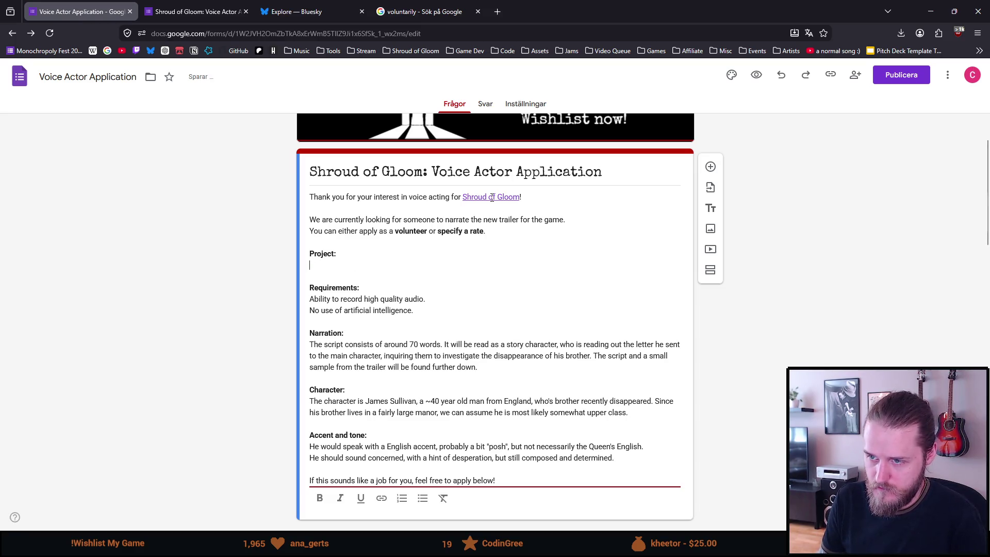
{"action": "type", "text": "Shroud of Gloom is a point-and-click horror adventure"}
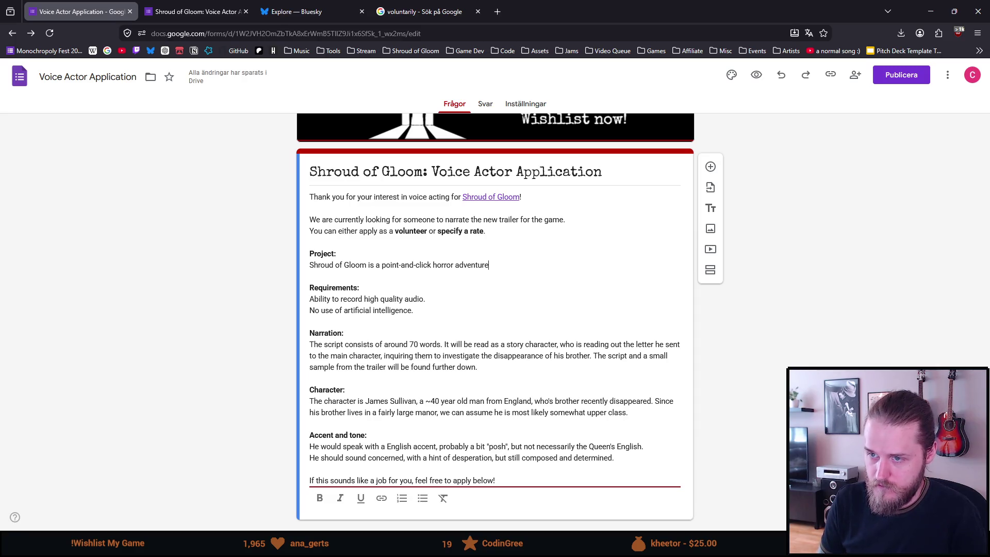
{"action": "left_click", "coordinate": [411, 51]}
- Open the Shroud of Gloom Steam store page from bookmarks, then go back to the form
{"action": "left_click", "coordinate": [417, 69]}
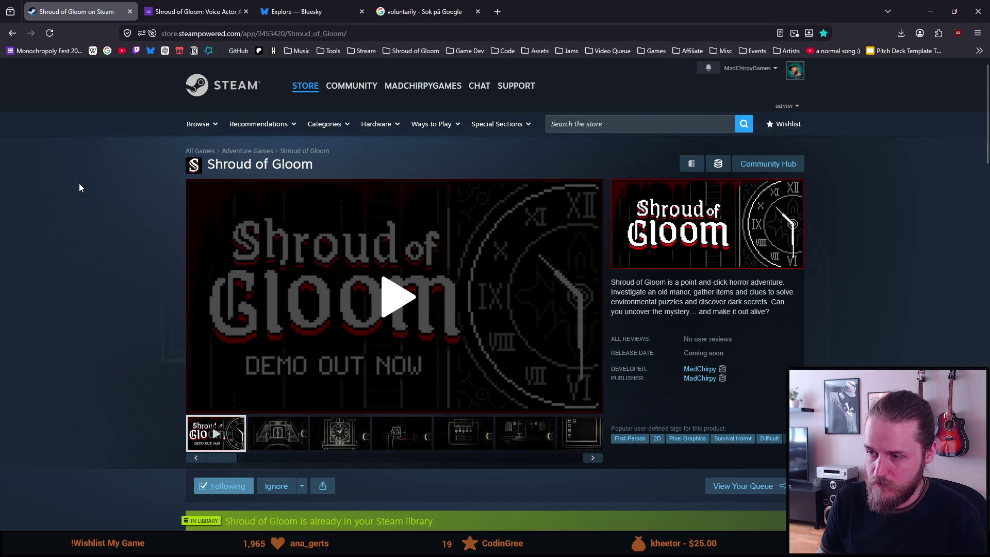
{"action": "key", "text": "alt+Left"}
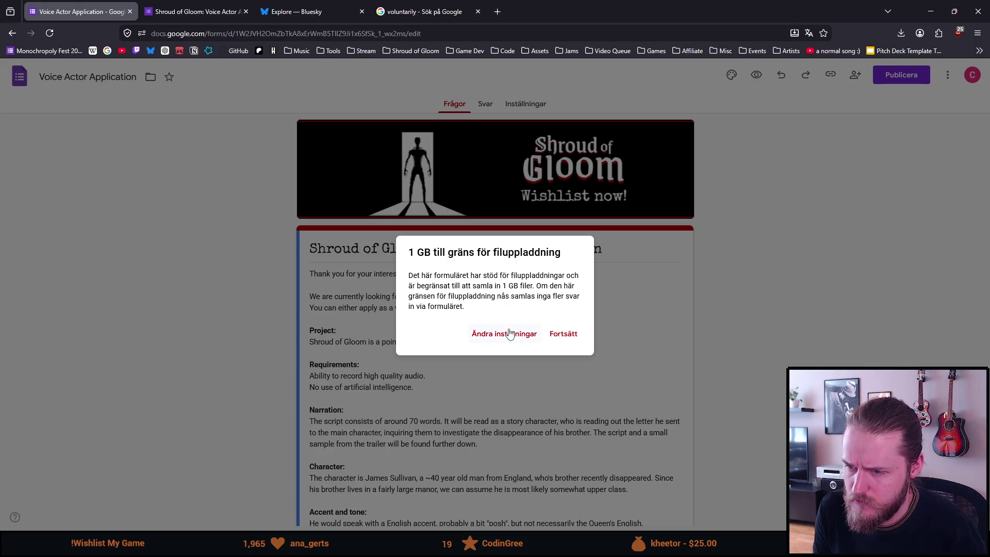
- Dismiss the 1 GB upload-limit notice and return to the Audition recording question
{"action": "left_click", "coordinate": [563, 334]}
{"action": "scroll", "coordinate": [551, 338], "scroll_direction": "down", "scroll_amount": 5}
{"action": "scroll", "coordinate": [552, 337], "scroll_direction": "down", "scroll_amount": 1}
{"action": "scroll", "coordinate": [552, 337], "scroll_direction": "down", "scroll_amount": 1}
{"action": "left_click", "coordinate": [469, 303]}
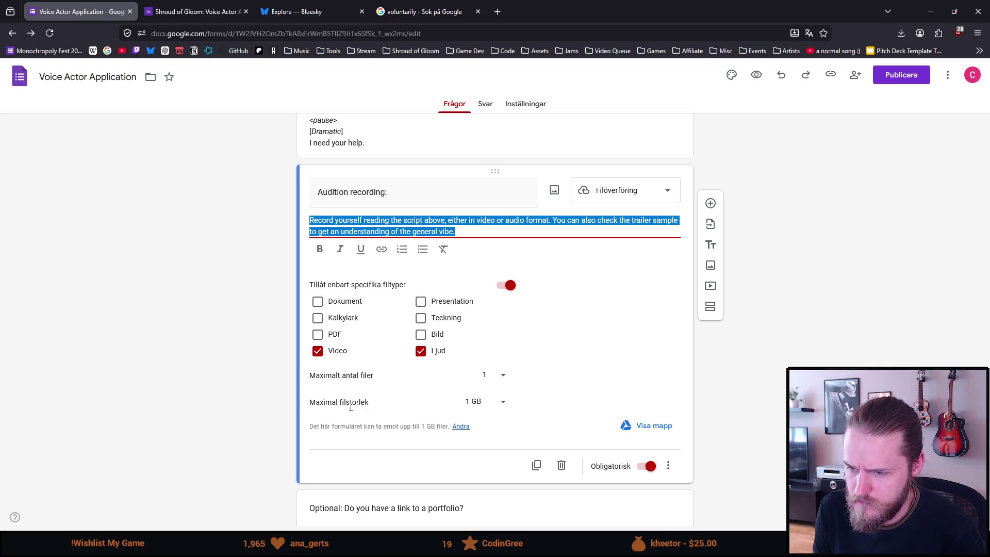
{"action": "scroll", "coordinate": [349, 406], "scroll_direction": "up", "scroll_amount": 7}
{"action": "scroll", "coordinate": [240, 303], "scroll_direction": "up", "scroll_amount": 1}
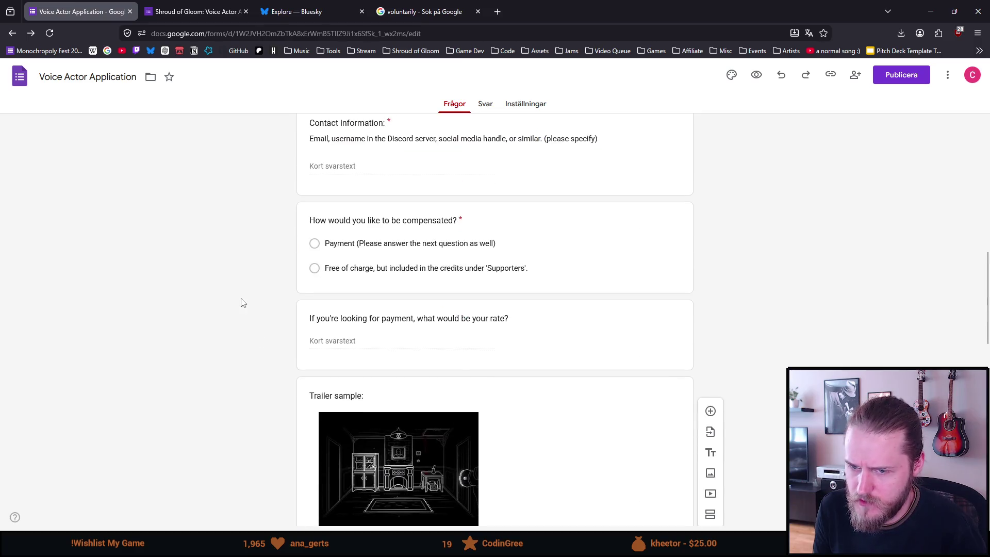
{"action": "scroll", "coordinate": [240, 303], "scroll_direction": "up", "scroll_amount": 4}
{"action": "scroll", "coordinate": [241, 302], "scroll_direction": "up", "scroll_amount": 3}
{"action": "scroll", "coordinate": [243, 303], "scroll_direction": "down", "scroll_amount": 2}
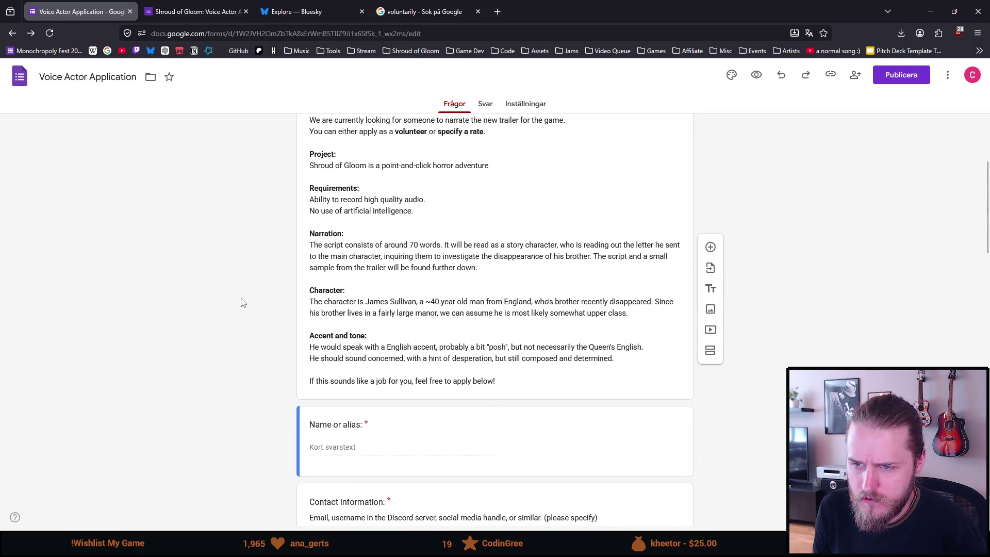
{"action": "scroll", "coordinate": [293, 261], "scroll_direction": "up", "scroll_amount": 2}
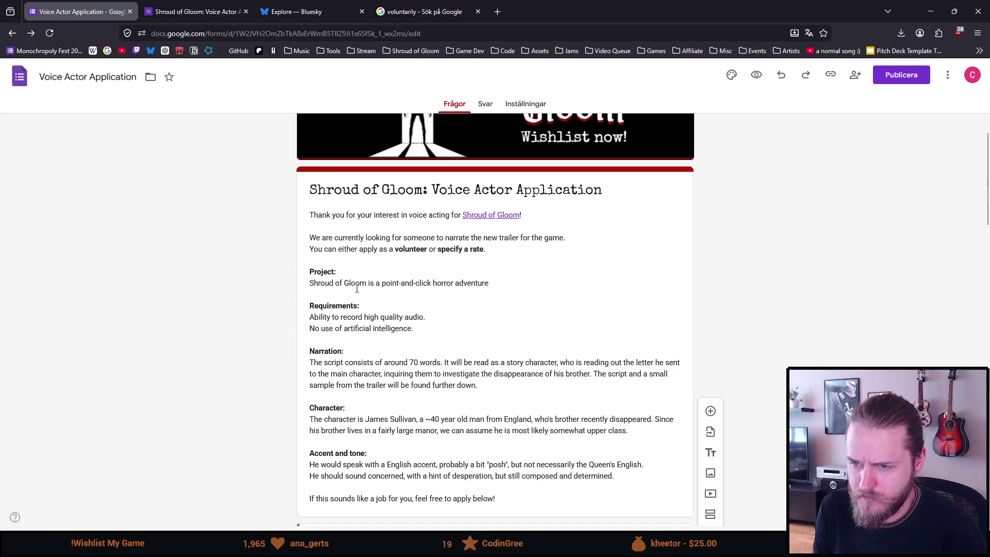
- Add a new Steam store sentence under Project and select its word 'here'
{"action": "left_click", "coordinate": [498, 286]}
{"action": "key", "text": "ctrl+a"}
{"action": "left_click", "coordinate": [495, 286]}
{"action": "type", "text": "."}
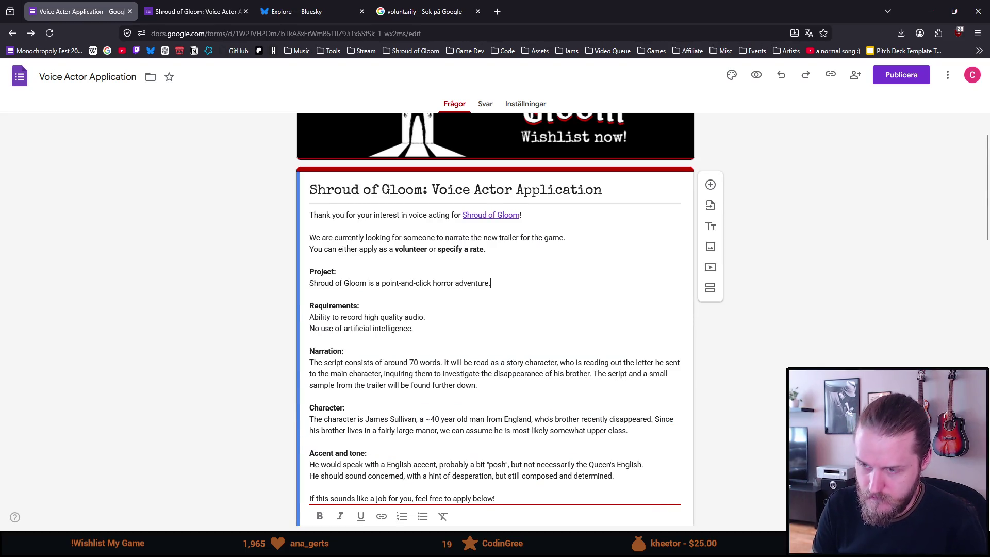
{"action": "key", "text": "Return"}
{"action": "type", "text": "You can check out t"}
{"action": "type", "text": "team "}
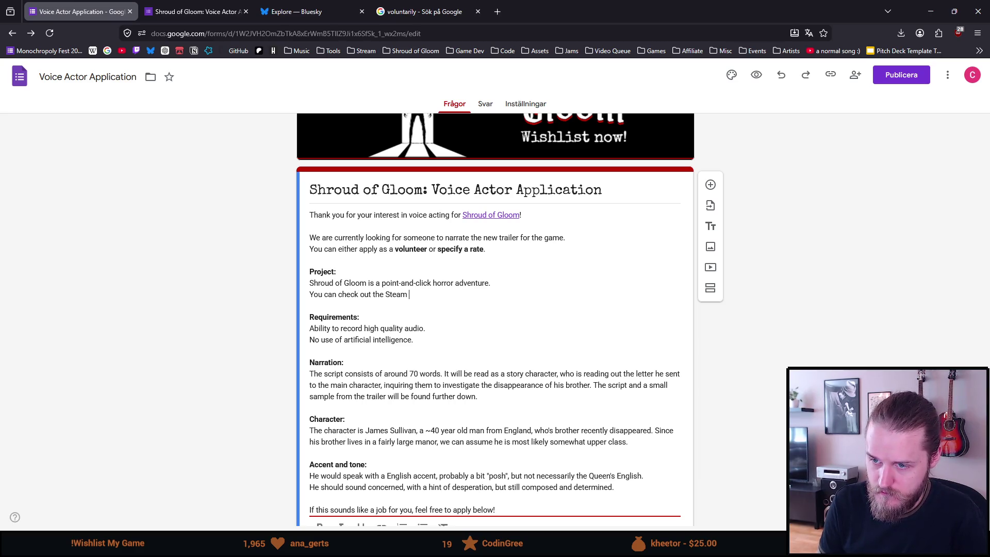
{"action": "type", "text": "page here fo"}
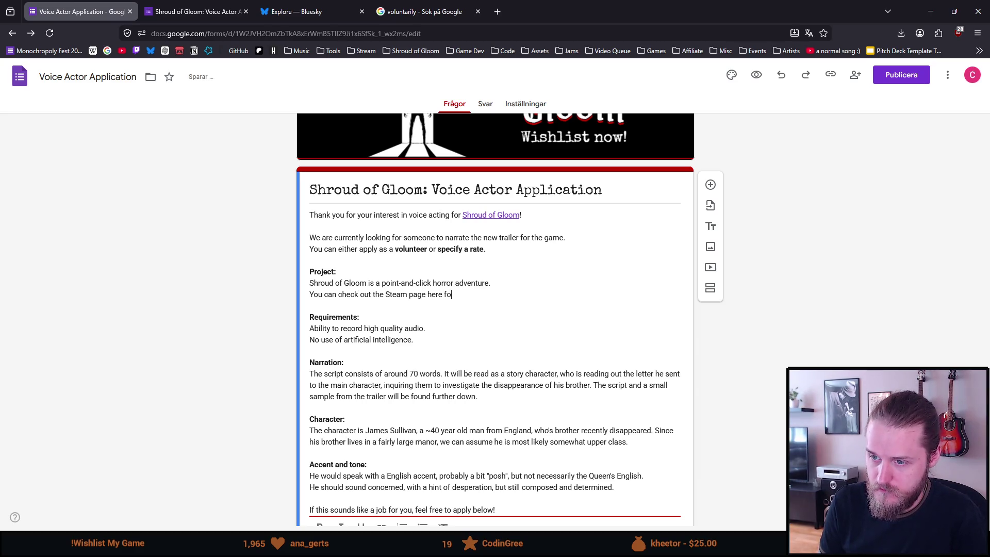
{"action": "type", "text": "r more information"}
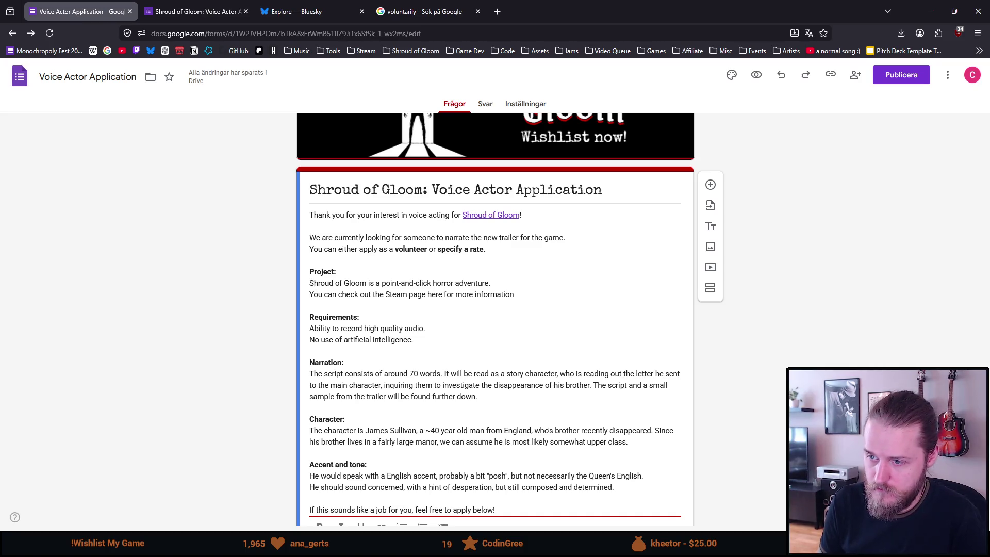
{"action": "key", "text": "ctrl+Left"}
{"action": "key", "text": "ctrl+Left"}
{"action": "key", "text": "ctrl+shift+Left"}
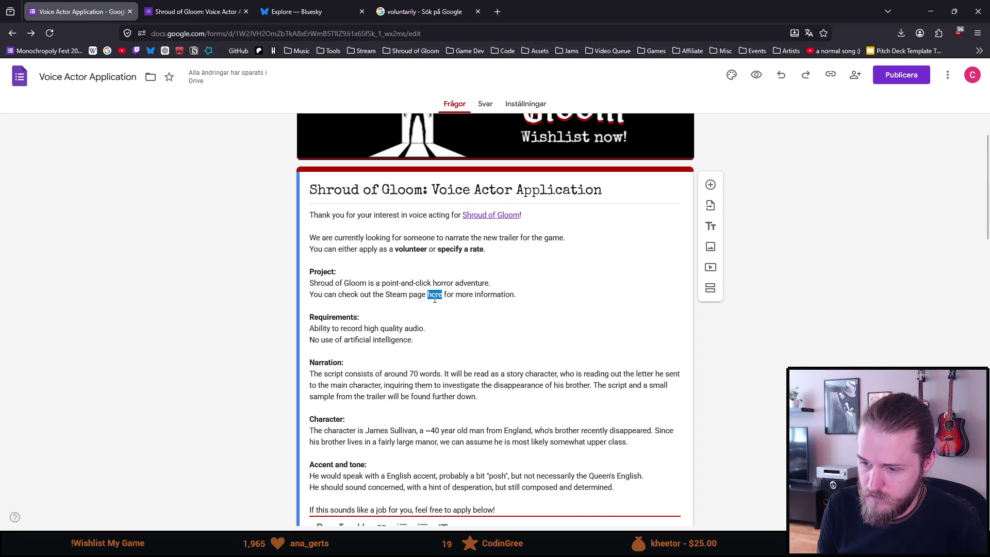
{"action": "scroll", "coordinate": [240, 343], "scroll_direction": "down", "scroll_amount": 1}
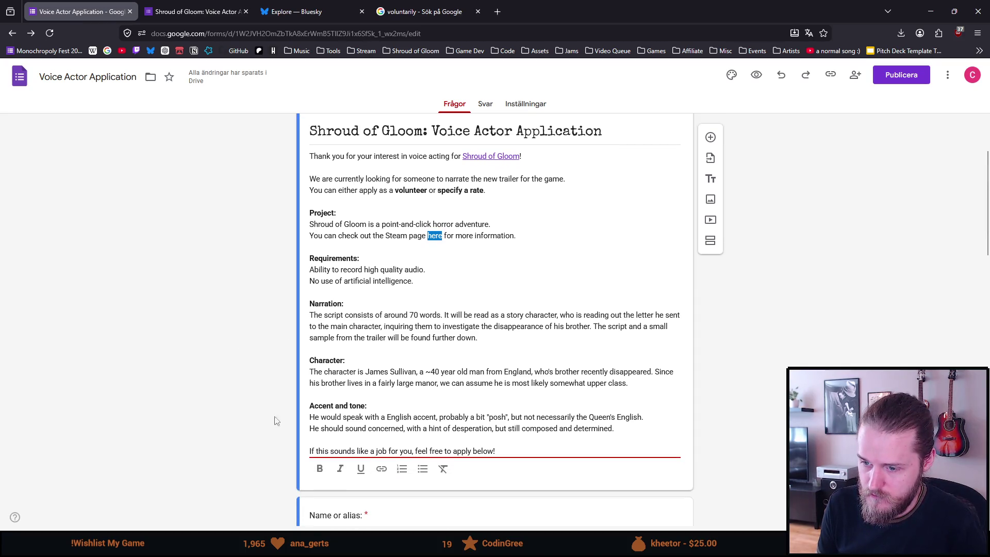
- Link 'here' to the pasted Steam store URL and remove the linked 'Shroud of Gloom!' text
{"action": "left_click", "coordinate": [382, 468]}
{"action": "key", "text": "ctrl+v"}
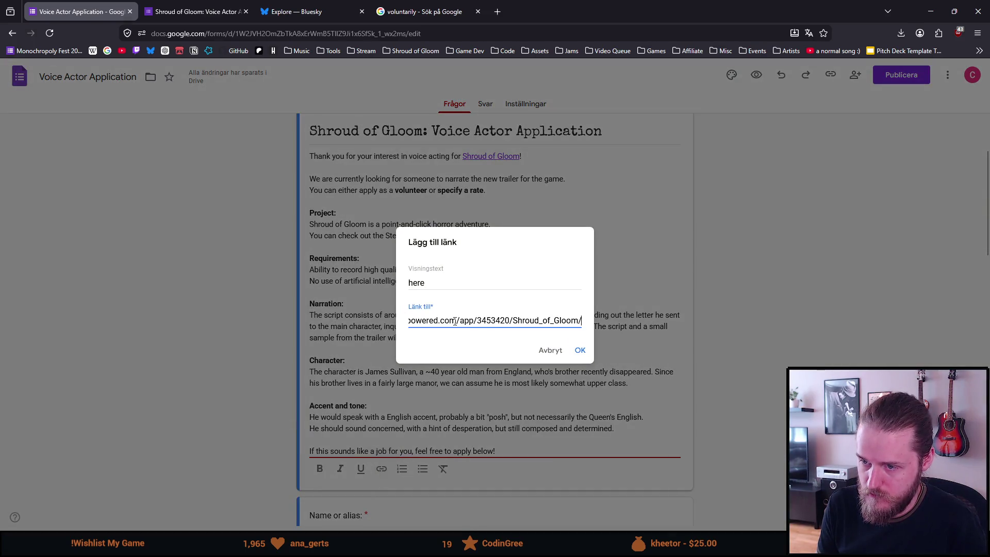
{"action": "left_click", "coordinate": [579, 350]}
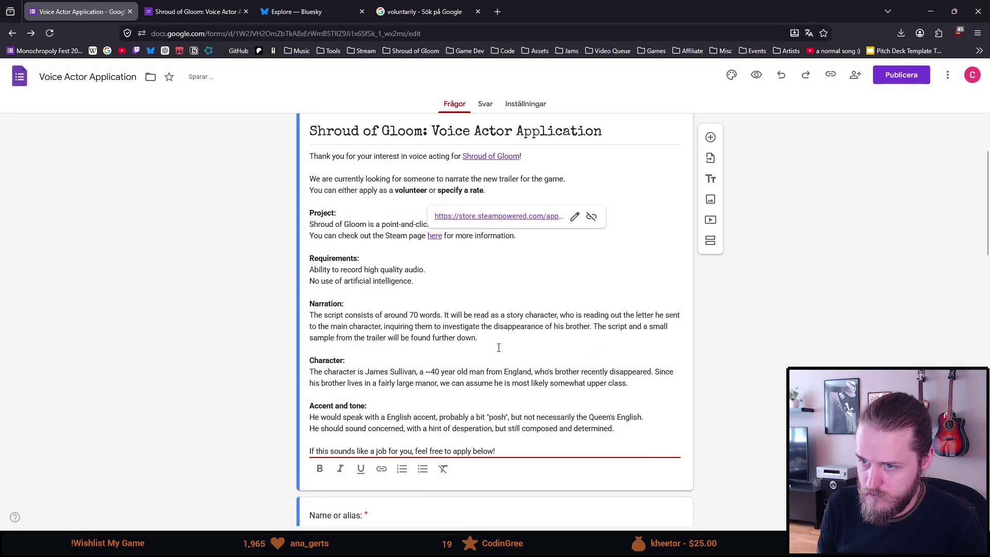
{"action": "scroll", "coordinate": [498, 234], "scroll_direction": "up", "scroll_amount": 1}
{"action": "left_click", "coordinate": [525, 215]}
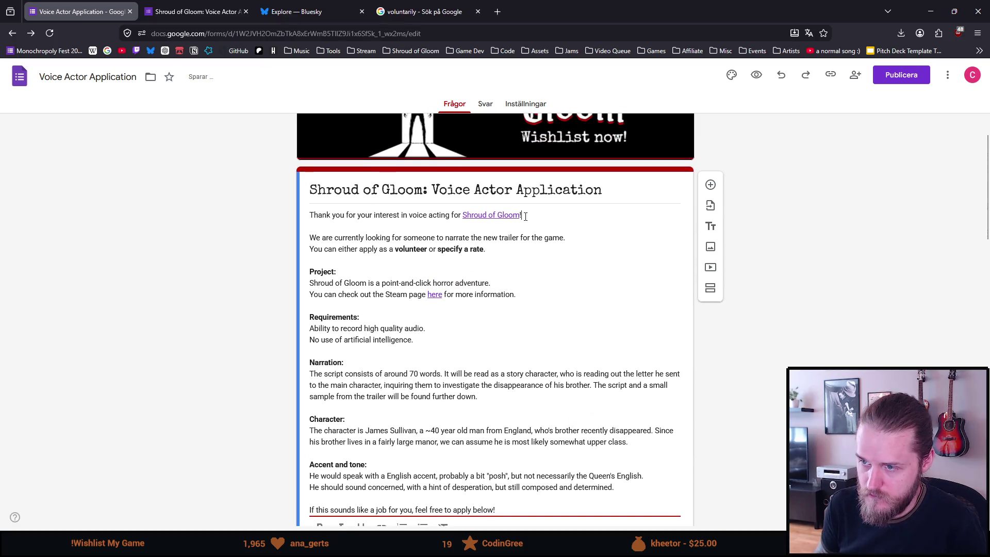
{"action": "key", "text": "BackSpace"}
{"action": "key", "text": "BackSpace"}
{"action": "key", "text": "BackSpace"}
{"action": "key", "text": "BackSpace"}
{"action": "type", "text": "Shroud of Gloom"}
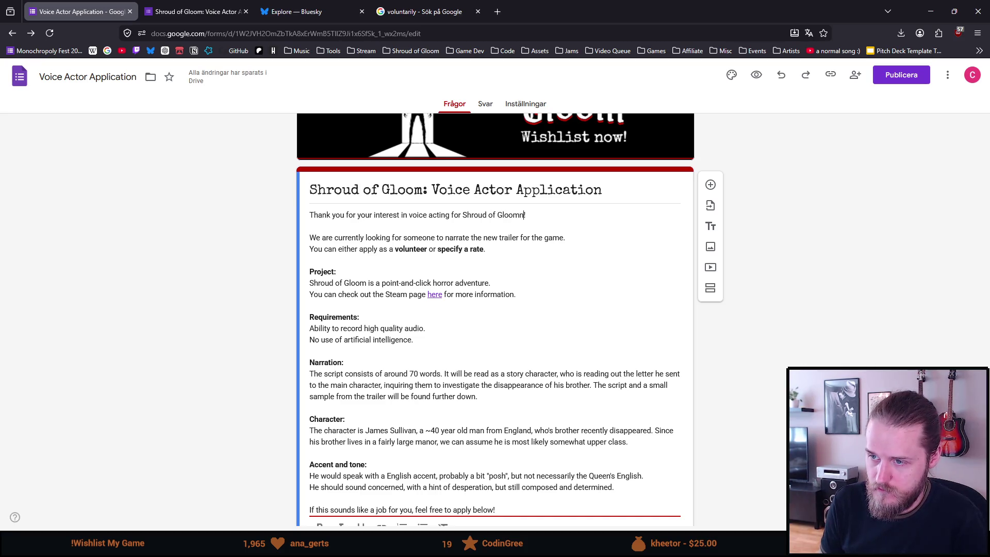
{"action": "type", "text": "!"}
{"action": "left_click", "coordinate": [210, 304]}
{"action": "scroll", "coordinate": [211, 303], "scroll_direction": "down", "scroll_amount": 1}
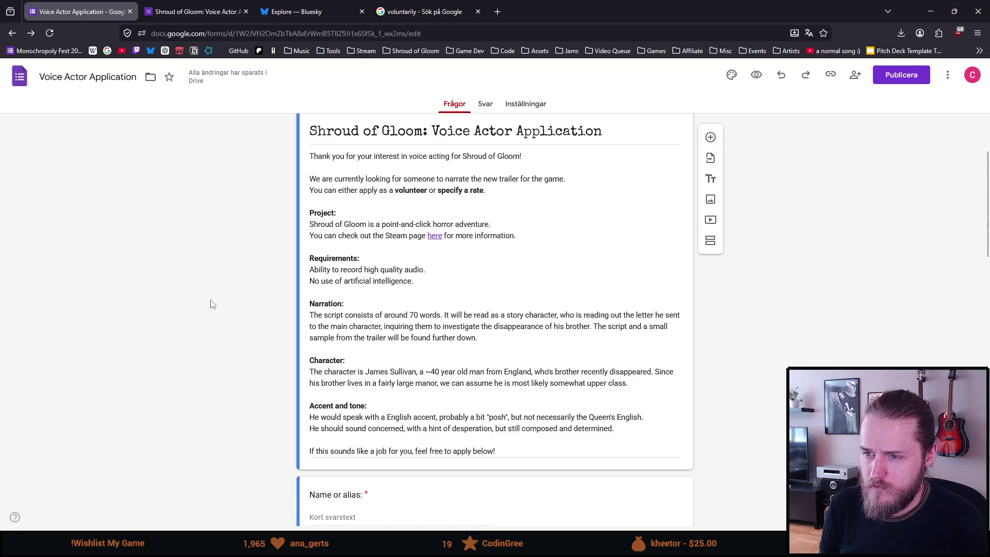
{"action": "scroll", "coordinate": [211, 304], "scroll_direction": "down", "scroll_amount": 1}
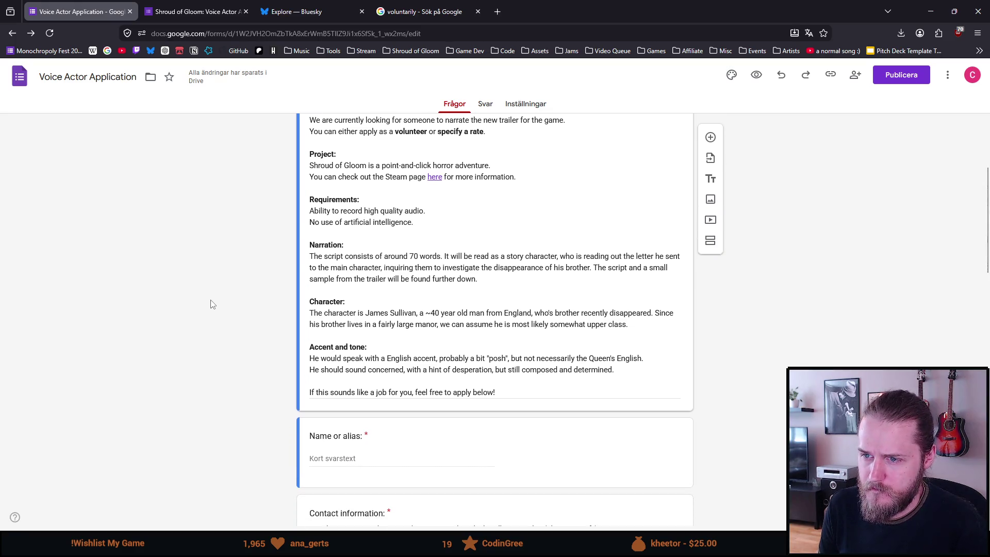
{"action": "left_click", "coordinate": [310, 212]}
{"action": "key", "text": "ctrl+a"}
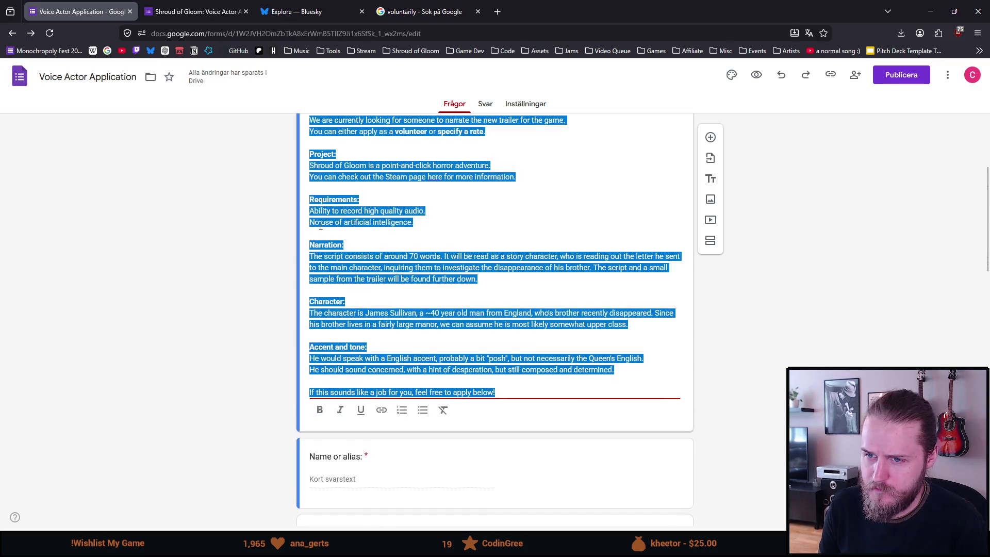
{"action": "left_click", "coordinate": [412, 237]}
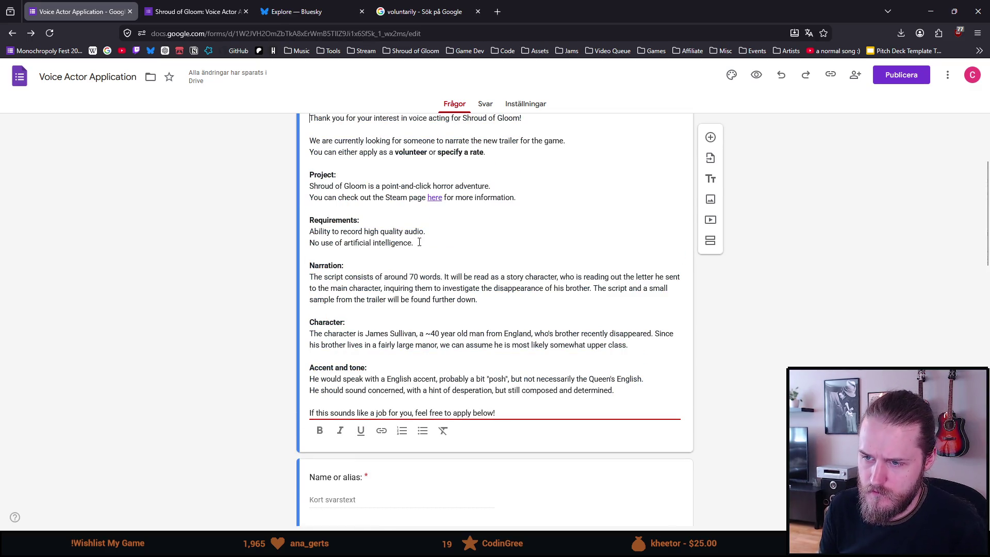
{"action": "left_click_drag", "start_coordinate": [419, 241], "coordinate": [309, 231]}
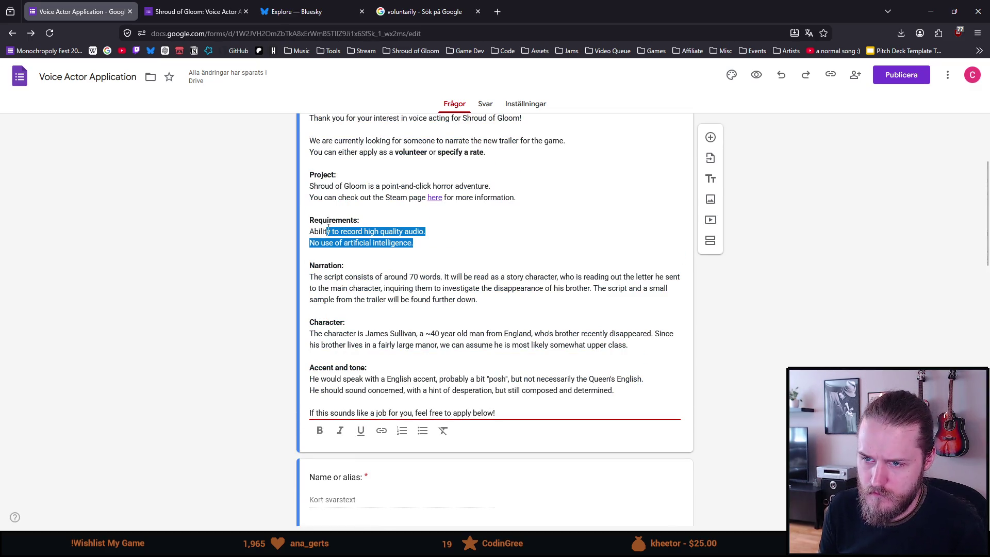
{"action": "left_click", "coordinate": [422, 434]}
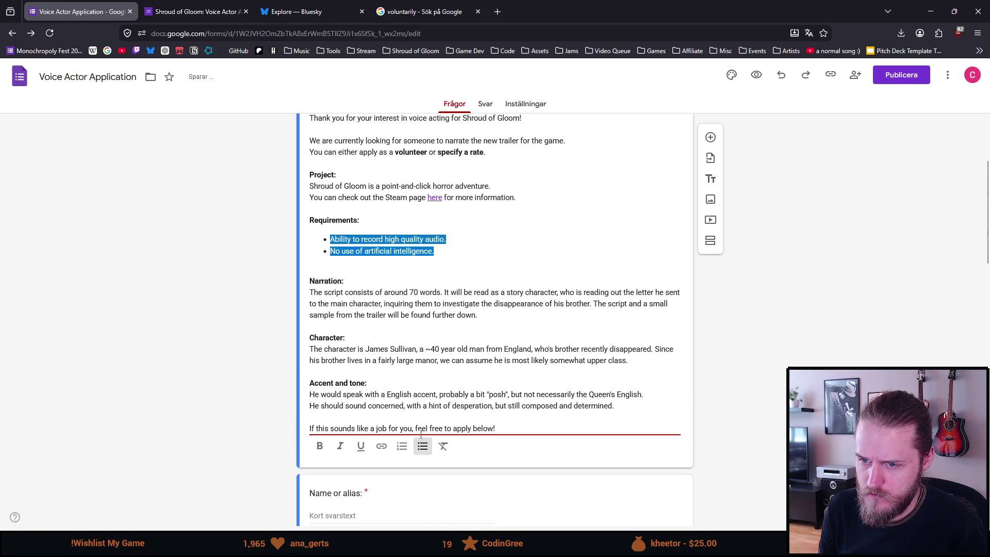
{"action": "left_click", "coordinate": [413, 255]}
{"action": "left_click_drag", "start_coordinate": [442, 250], "coordinate": [305, 240]}
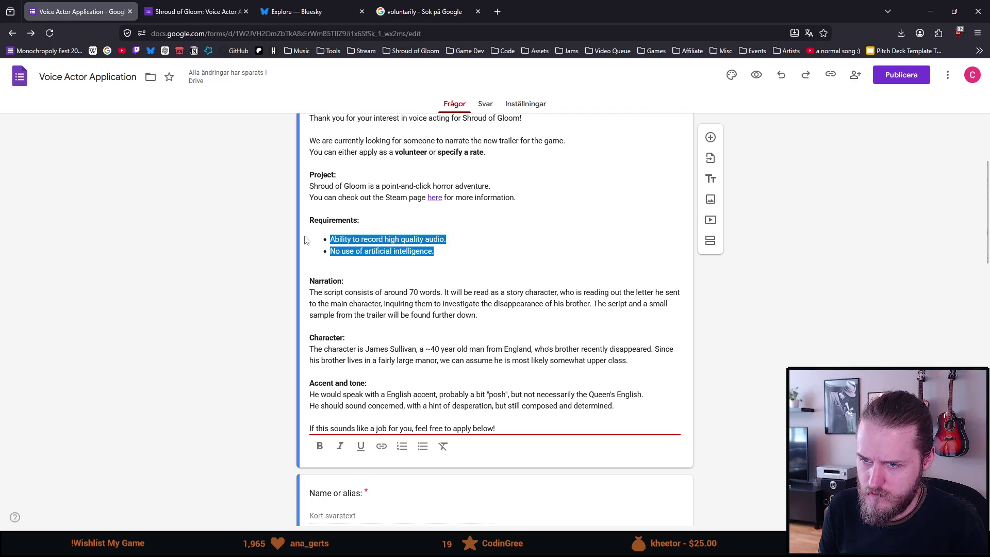
{"action": "left_click", "coordinate": [423, 446]}
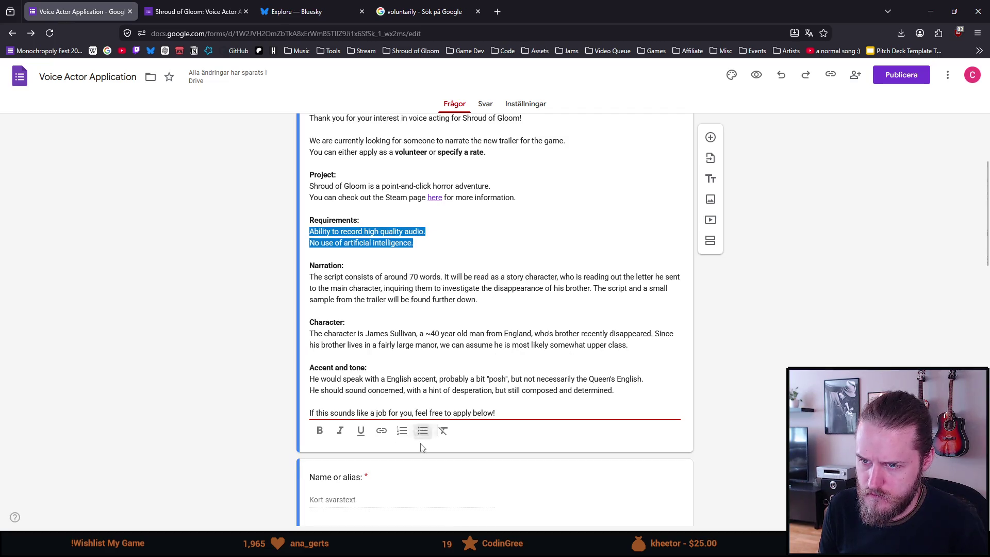
{"action": "left_click", "coordinate": [309, 231]}
{"action": "type", "text": "-"}
{"action": "left_click", "coordinate": [310, 242]}
{"action": "type", "text": "-"}
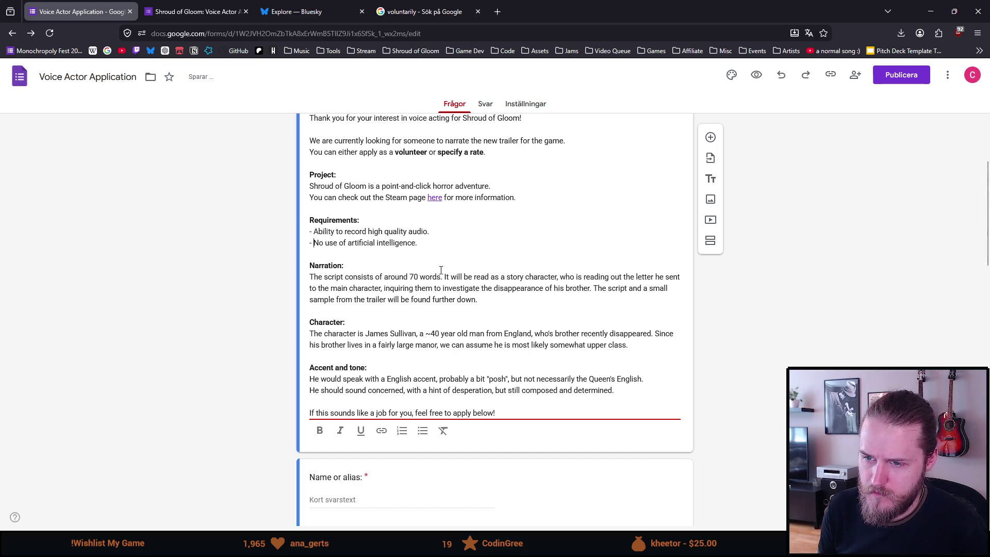
{"action": "left_click", "coordinate": [354, 308]}
{"action": "scroll", "coordinate": [357, 309], "scroll_direction": "down", "scroll_amount": 1}
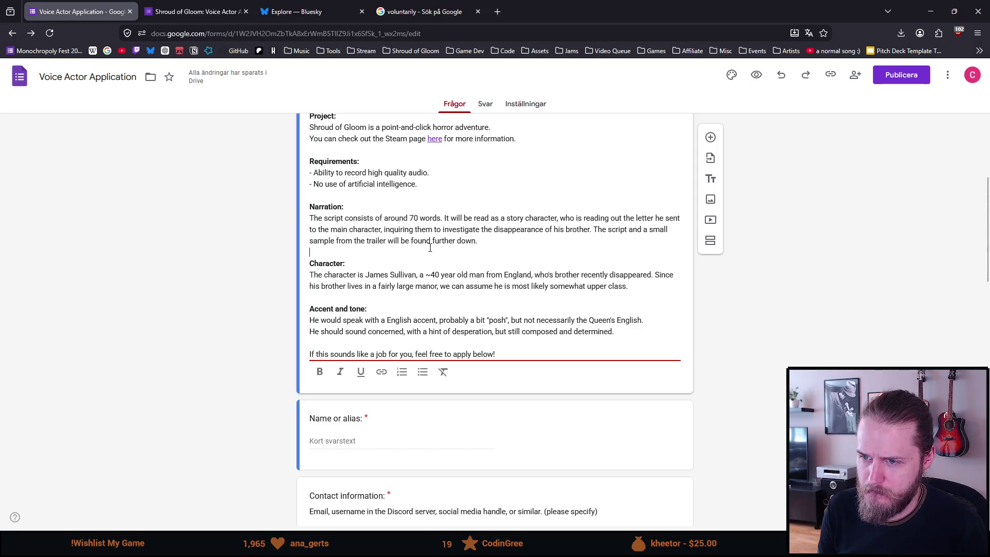
{"action": "scroll", "coordinate": [378, 287], "scroll_direction": "down", "scroll_amount": 1}
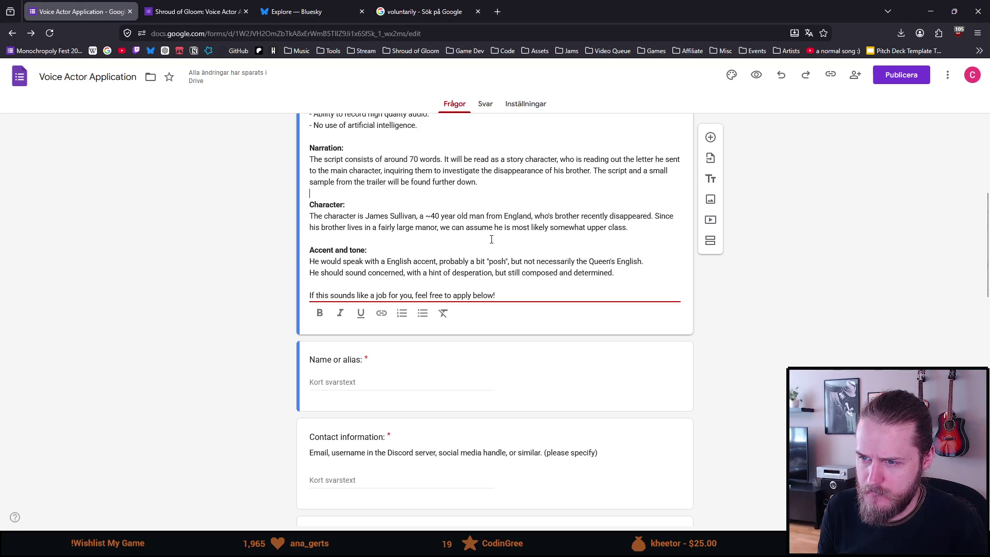
{"action": "scroll", "coordinate": [328, 246], "scroll_direction": "down", "scroll_amount": 1}
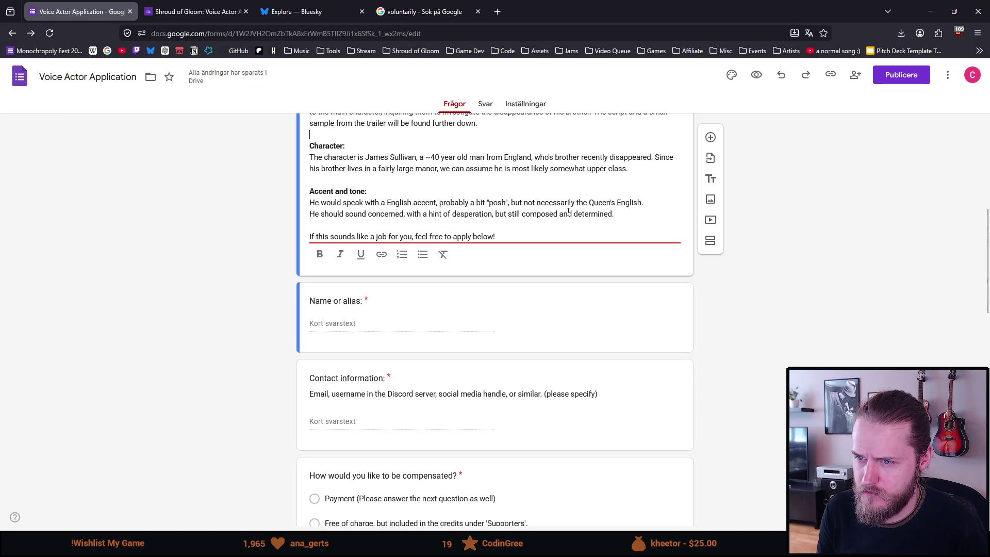
{"action": "scroll", "coordinate": [396, 212], "scroll_direction": "up", "scroll_amount": 1}
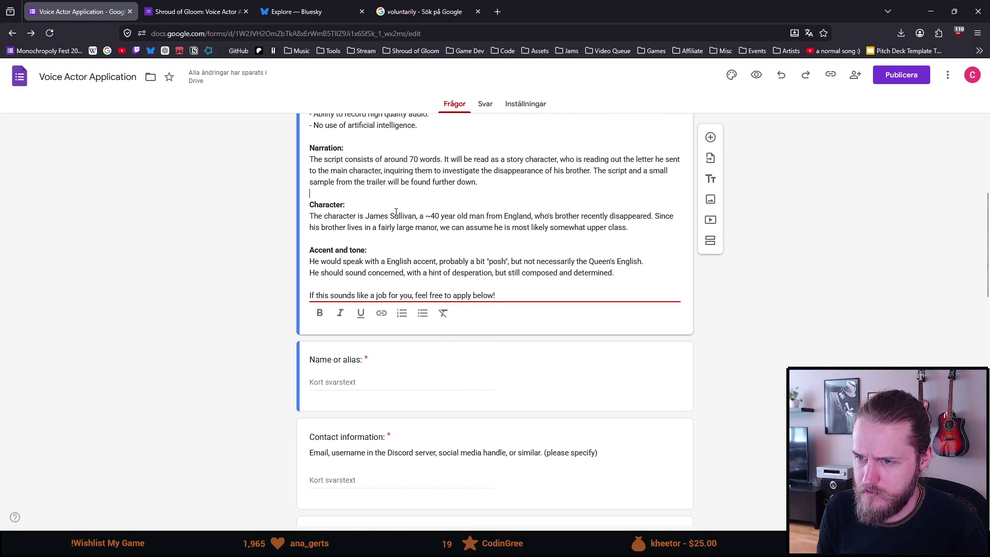
{"action": "scroll", "coordinate": [396, 211], "scroll_direction": "down", "scroll_amount": 1}
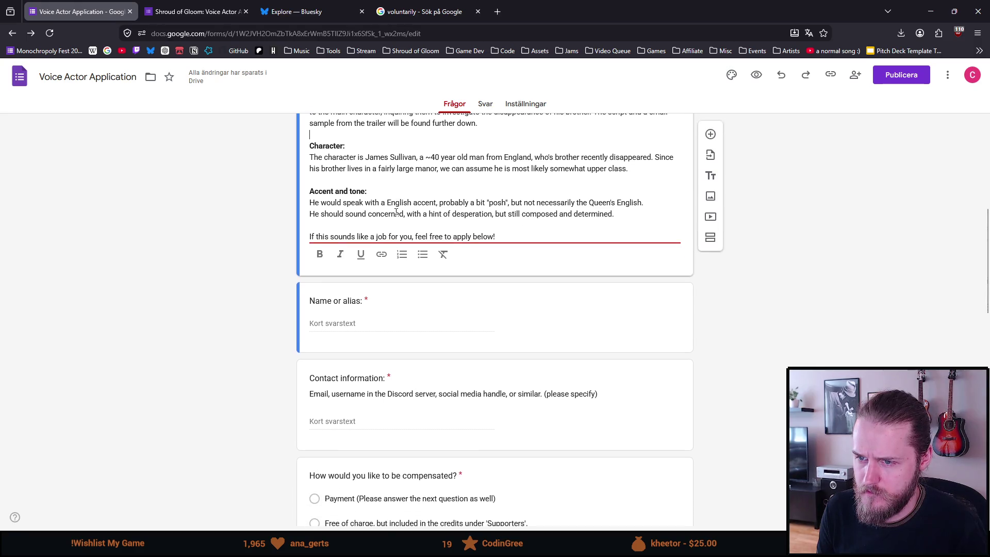
{"action": "scroll", "coordinate": [277, 226], "scroll_direction": "down", "scroll_amount": 1}
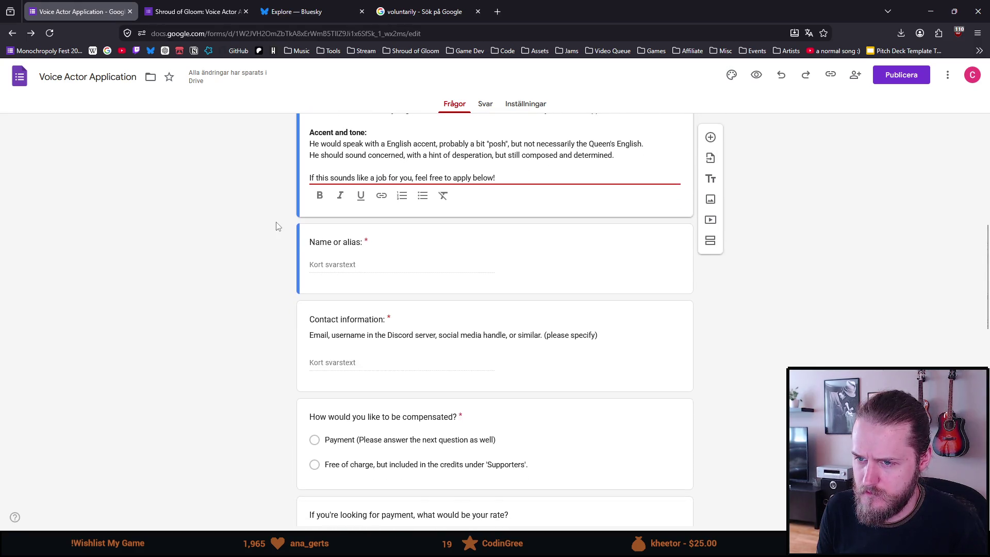
{"action": "scroll", "coordinate": [277, 226], "scroll_direction": "down", "scroll_amount": 2}
{"action": "scroll", "coordinate": [276, 225], "scroll_direction": "down", "scroll_amount": 1}
{"action": "scroll", "coordinate": [276, 226], "scroll_direction": "up", "scroll_amount": 2}
{"action": "scroll", "coordinate": [276, 226], "scroll_direction": "down", "scroll_amount": 1}
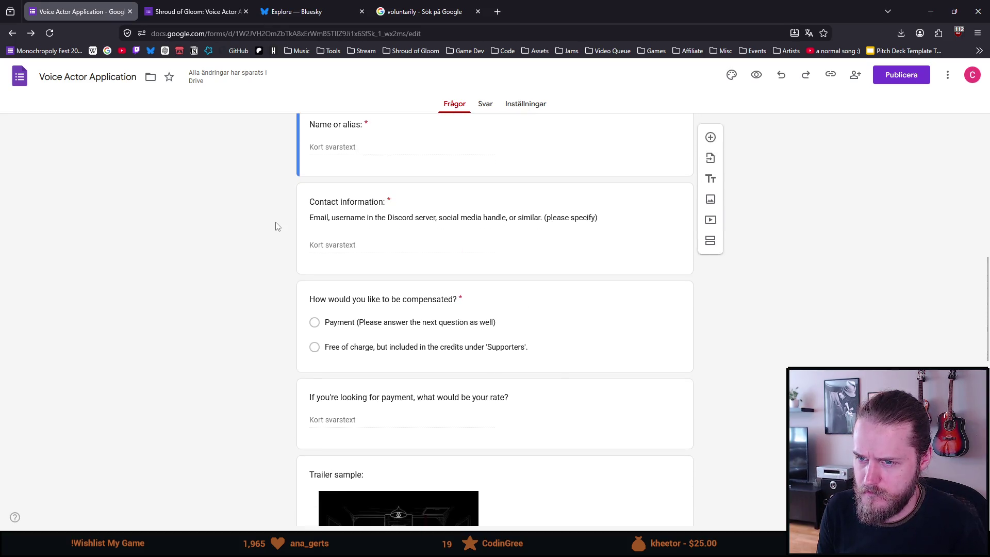
{"action": "scroll", "coordinate": [277, 226], "scroll_direction": "down", "scroll_amount": 1}
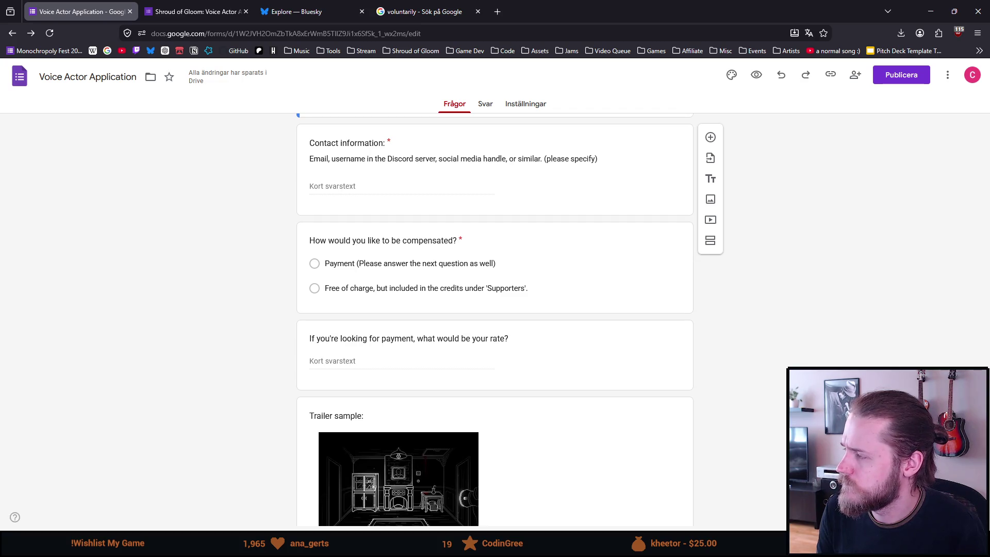
{"action": "scroll", "coordinate": [495, 320], "scroll_direction": "down", "scroll_amount": 1}
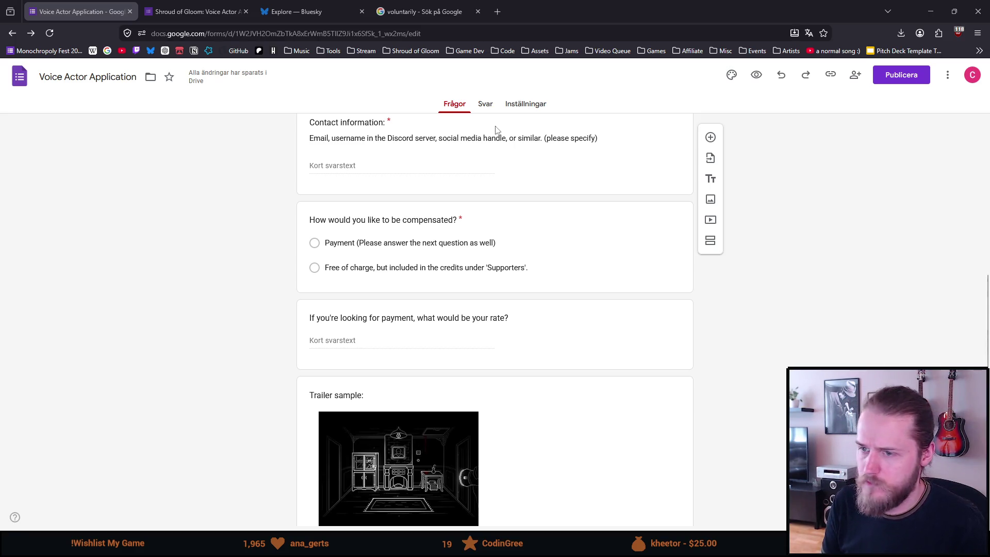
{"action": "scroll", "coordinate": [418, 164], "scroll_direction": "up", "scroll_amount": 1}
- Link the words 'Discord server' in the Contact information description to the pasted Discord invite URL
{"action": "left_click", "coordinate": [407, 196]}
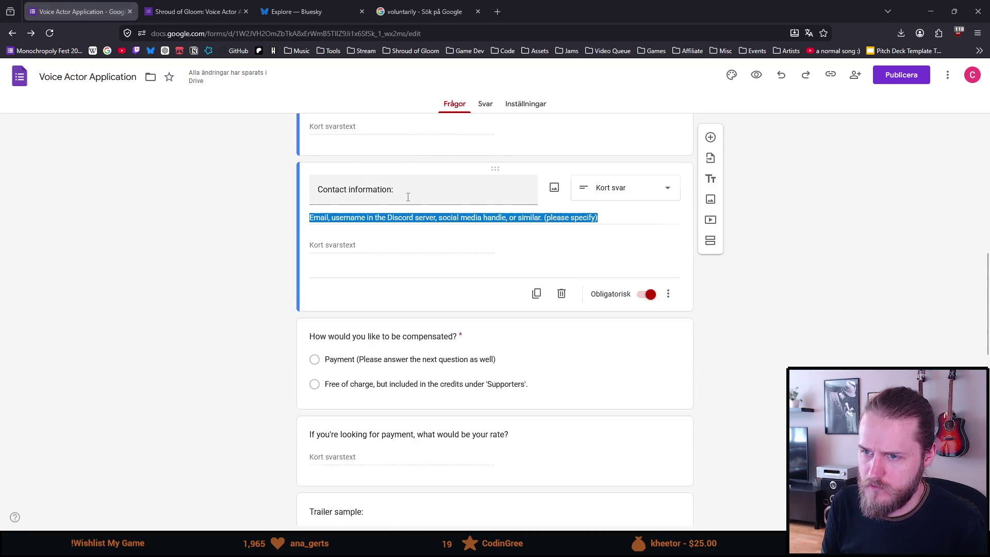
{"action": "left_click", "coordinate": [390, 218]}
{"action": "left_click_drag", "start_coordinate": [387, 217], "coordinate": [437, 222]}
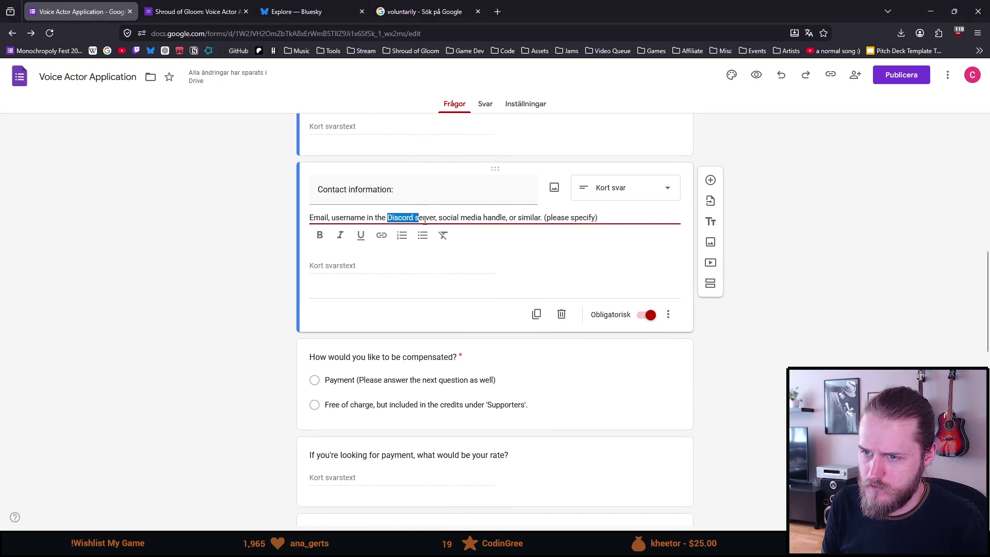
{"action": "left_click", "coordinate": [434, 217]}
{"action": "left_click_drag", "start_coordinate": [437, 218], "coordinate": [391, 219]}
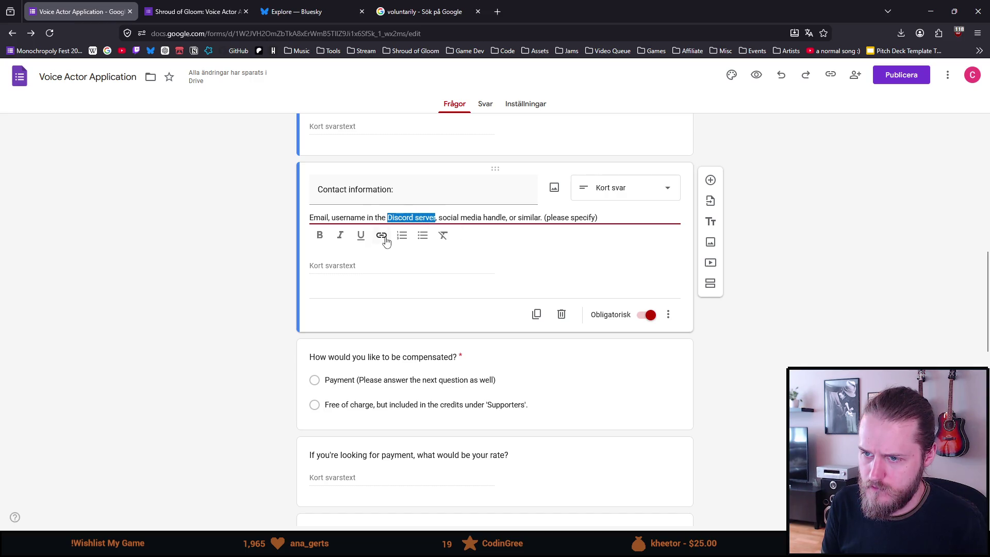
{"action": "left_click", "coordinate": [383, 236]}
{"action": "type", "text": "https://discord.com/invite/cFFBq6g"}
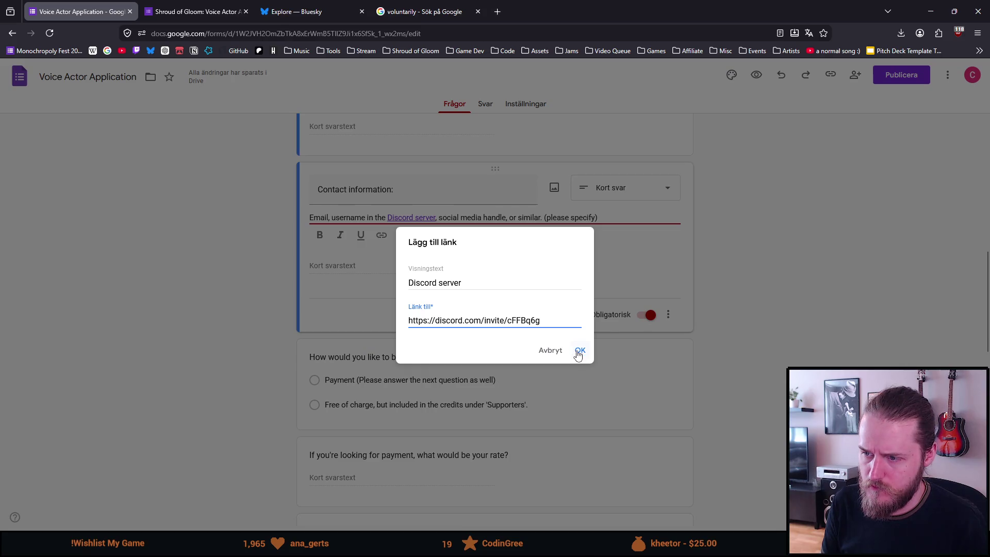
{"action": "left_click", "coordinate": [581, 350]}
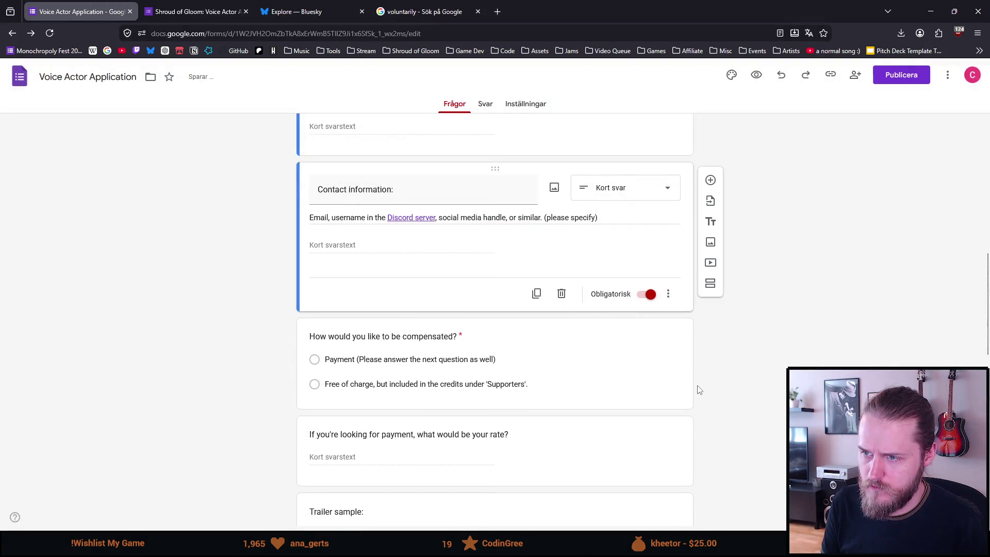
{"action": "scroll", "coordinate": [698, 390], "scroll_direction": "down", "scroll_amount": 1}
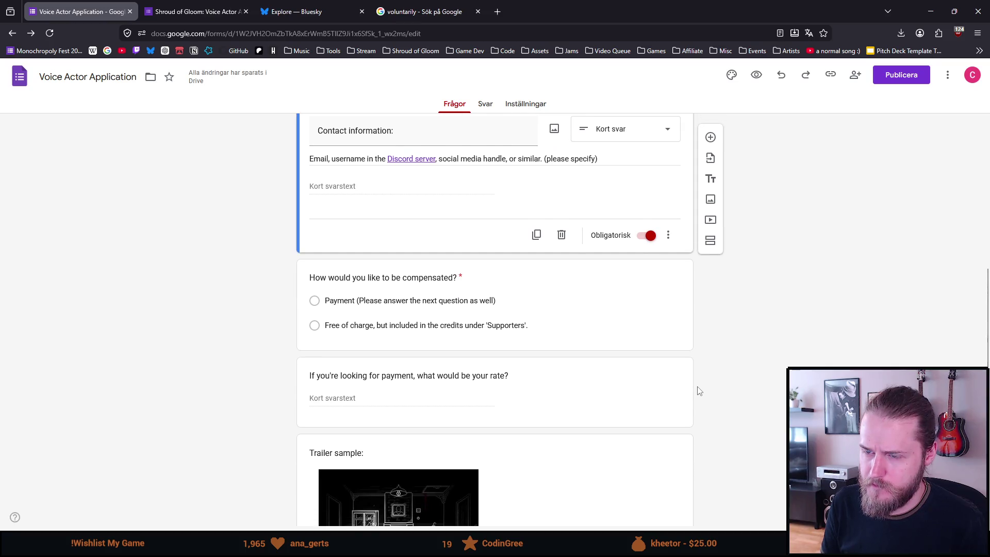
{"action": "scroll", "coordinate": [698, 391], "scroll_direction": "down", "scroll_amount": 2}
{"action": "scroll", "coordinate": [699, 391], "scroll_direction": "up", "scroll_amount": 3}
{"action": "scroll", "coordinate": [699, 390], "scroll_direction": "up", "scroll_amount": 5}
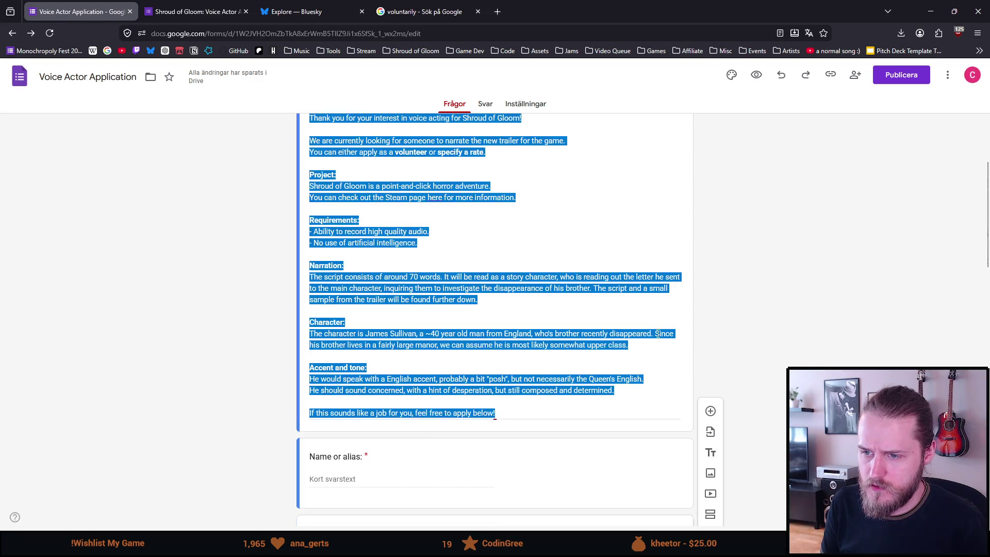
{"action": "left_click_drag", "start_coordinate": [776, 301], "coordinate": [495, 418]}
{"action": "left_click", "coordinate": [496, 392]}
{"action": "scroll", "coordinate": [739, 337], "scroll_direction": "down", "scroll_amount": 3}
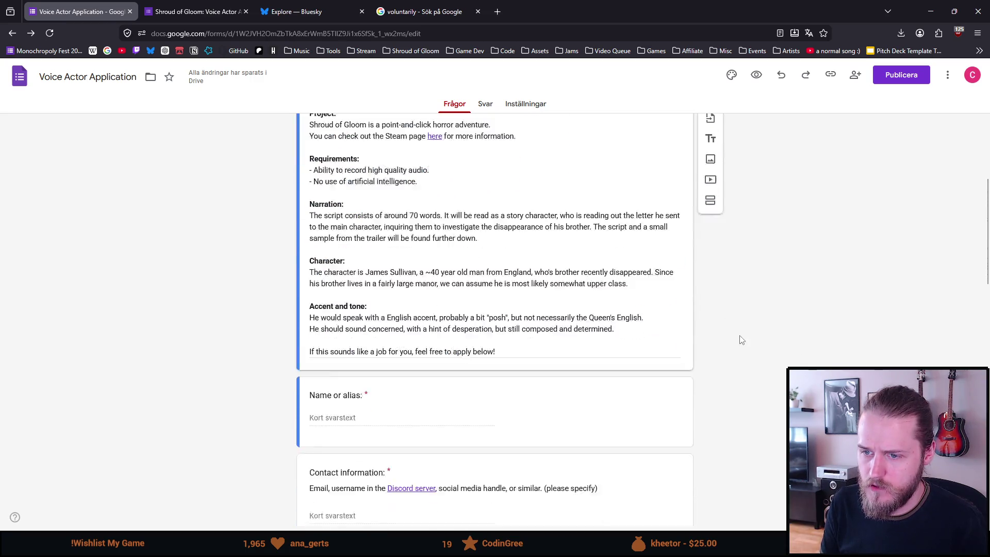
{"action": "left_click", "coordinate": [363, 324]}
{"action": "scroll", "coordinate": [410, 337], "scroll_direction": "down", "scroll_amount": 3}
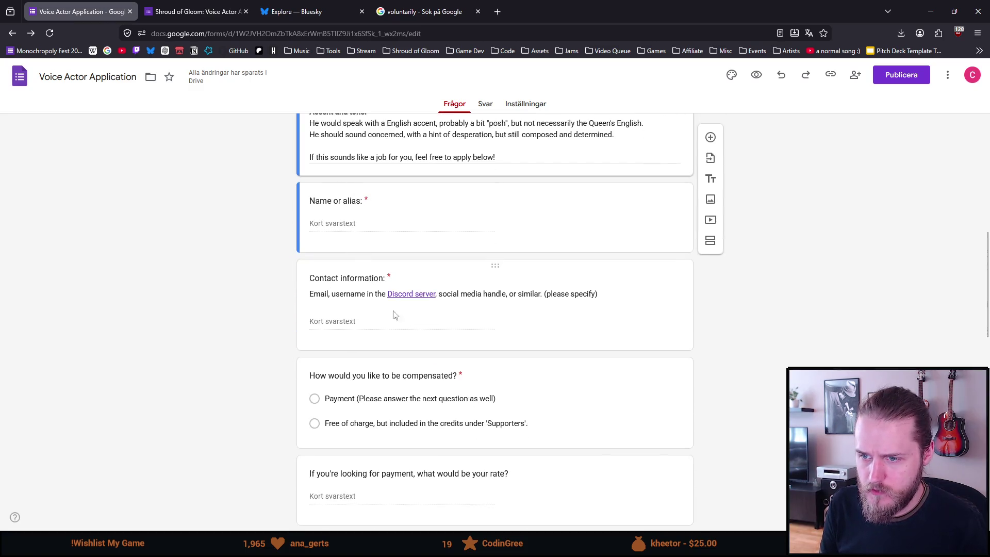
{"action": "scroll", "coordinate": [418, 328], "scroll_direction": "down", "scroll_amount": 1}
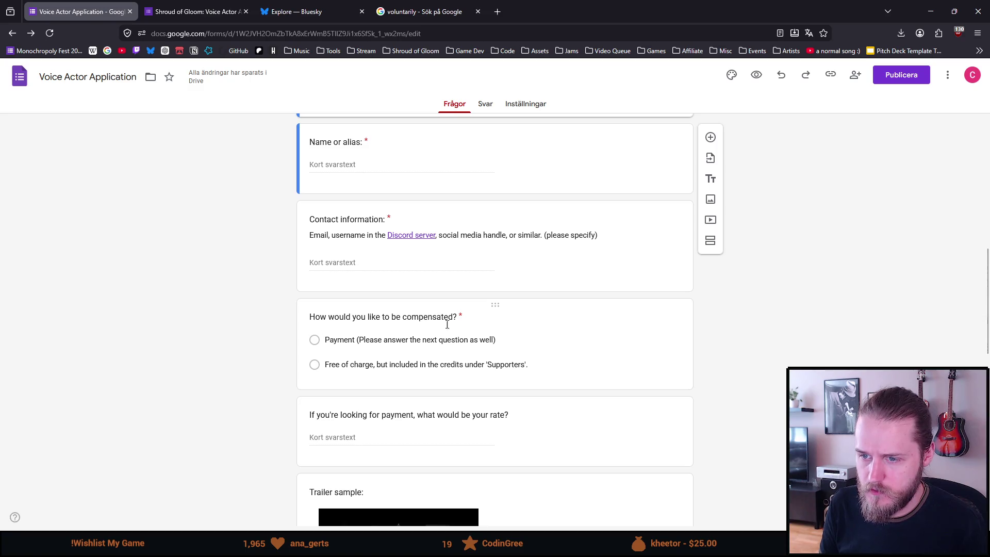
{"action": "scroll", "coordinate": [426, 380], "scroll_direction": "down", "scroll_amount": 3}
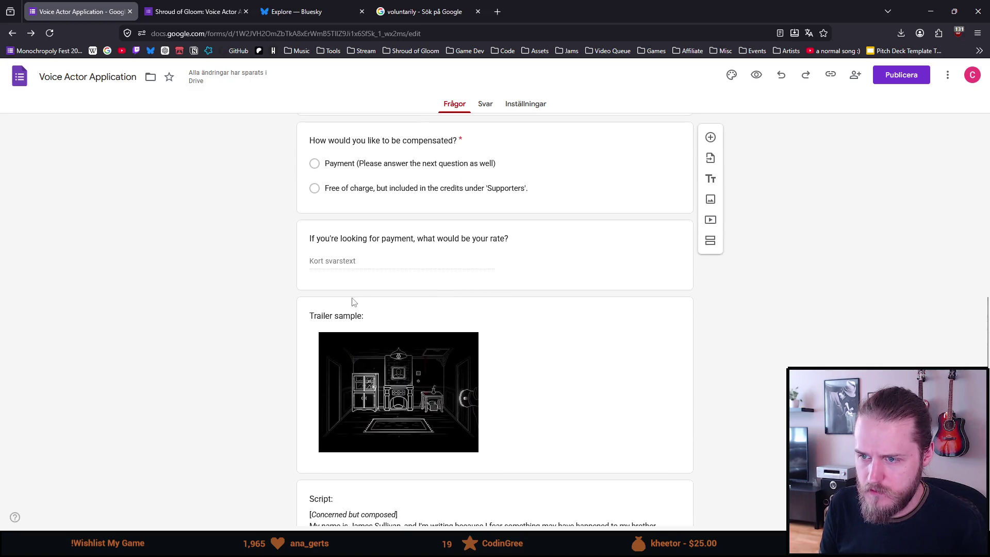
{"action": "scroll", "coordinate": [323, 352], "scroll_direction": "down", "scroll_amount": 2}
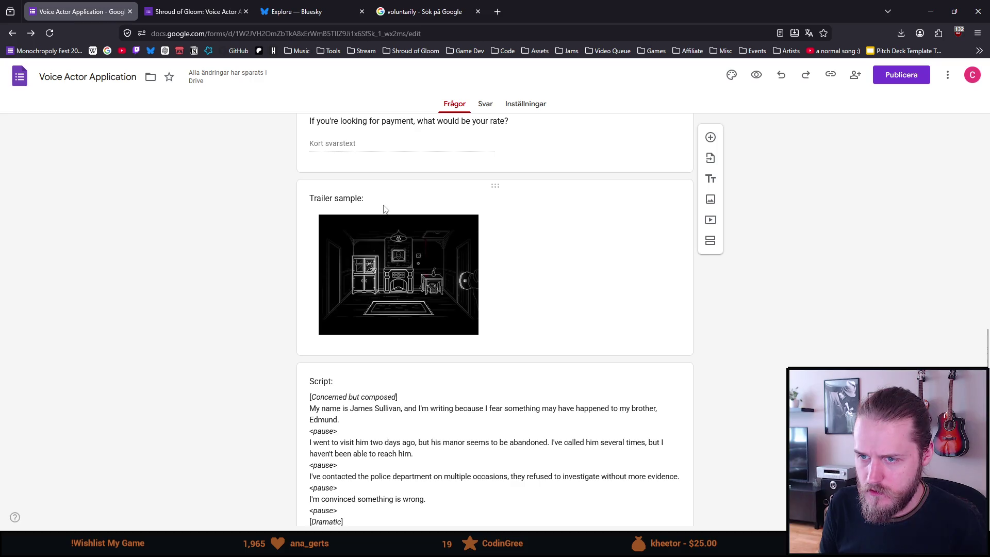
{"action": "scroll", "coordinate": [370, 197], "scroll_direction": "down", "scroll_amount": 2}
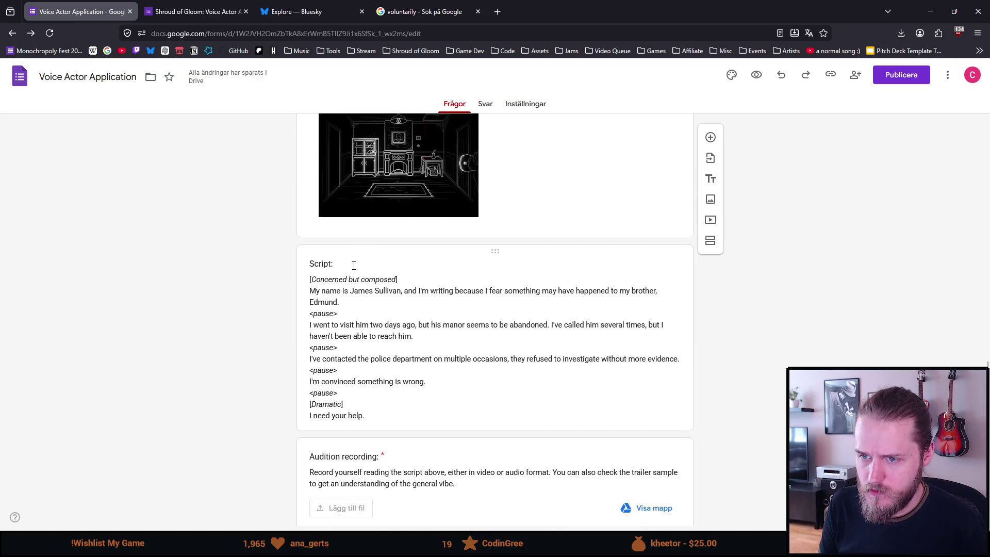
{"action": "scroll", "coordinate": [355, 264], "scroll_direction": "down", "scroll_amount": 1}
{"action": "scroll", "coordinate": [356, 266], "scroll_direction": "down", "scroll_amount": 1}
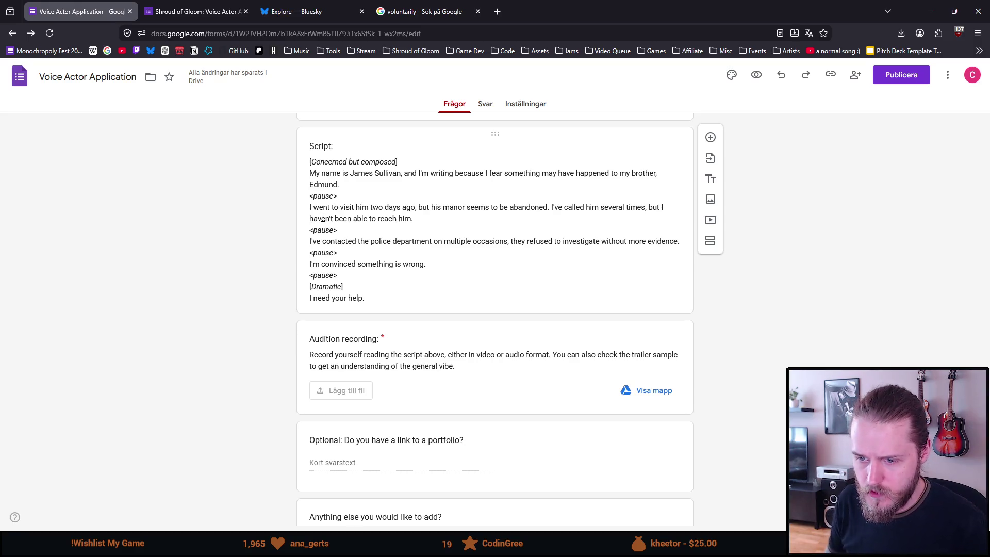
{"action": "scroll", "coordinate": [323, 218], "scroll_direction": "down", "scroll_amount": 1}
{"action": "scroll", "coordinate": [322, 218], "scroll_direction": "down", "scroll_amount": 1}
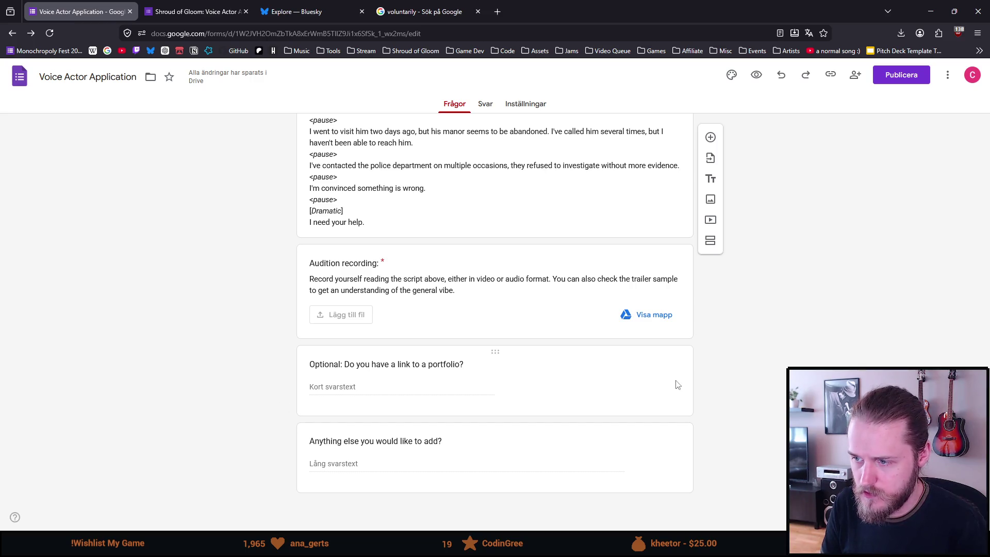
{"action": "left_click", "coordinate": [650, 364]}
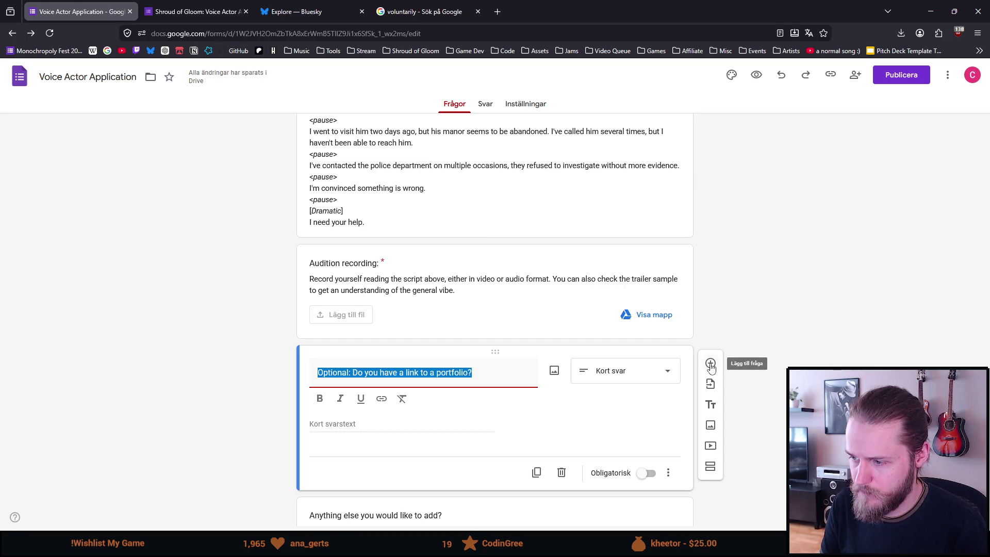
{"action": "scroll", "coordinate": [734, 364], "scroll_direction": "down", "scroll_amount": 1}
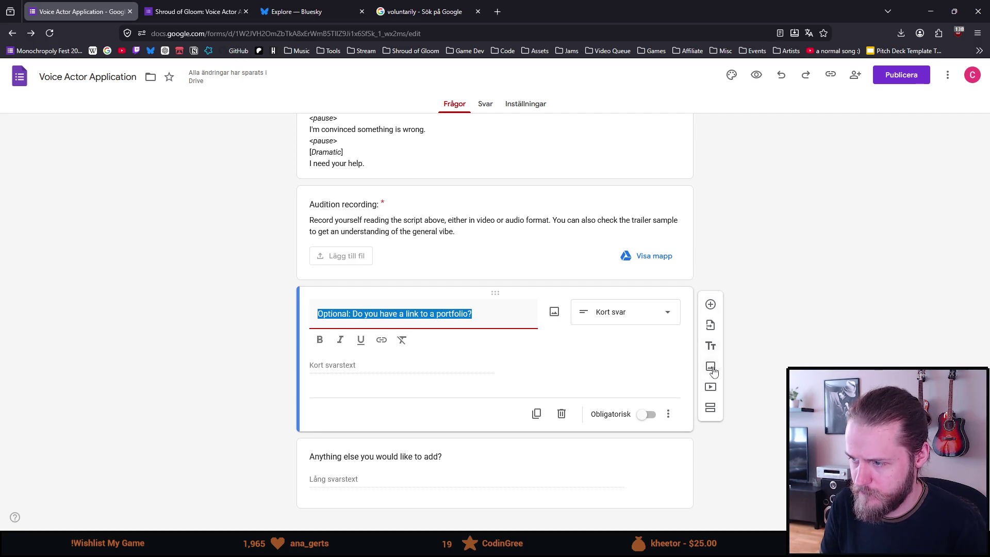
- Add a checkbox question 'Usage agreement' below the portfolio question with its first evaluation-consent option
{"action": "left_click", "coordinate": [710, 304]}
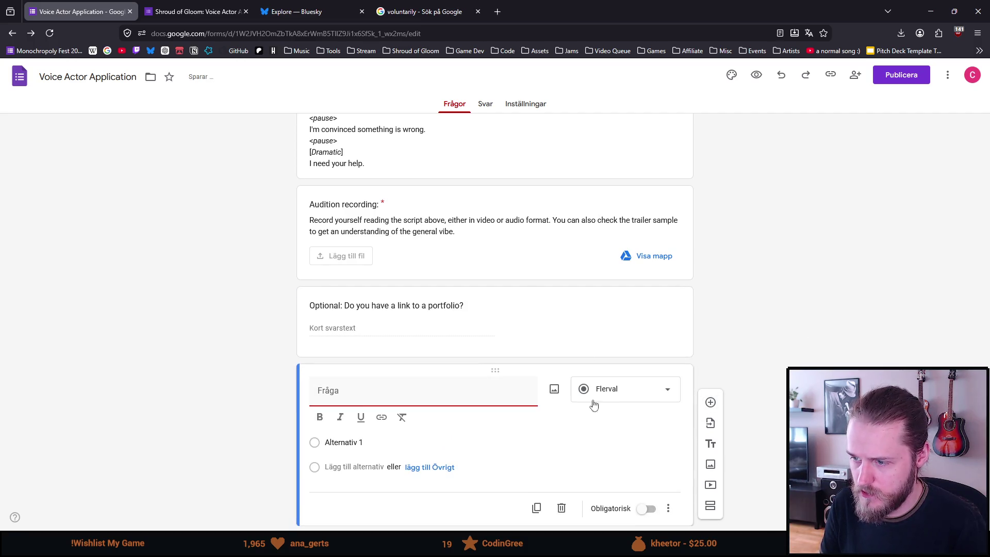
{"action": "left_click", "coordinate": [644, 389]}
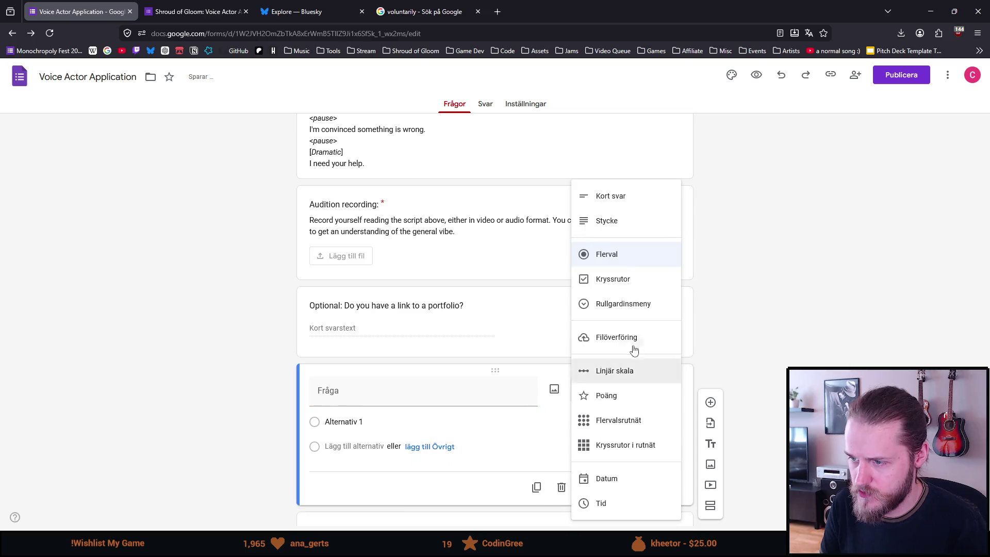
{"action": "left_click", "coordinate": [632, 278]}
{"action": "left_click", "coordinate": [395, 395]}
{"action": "type", "text": "Usage agreement"}
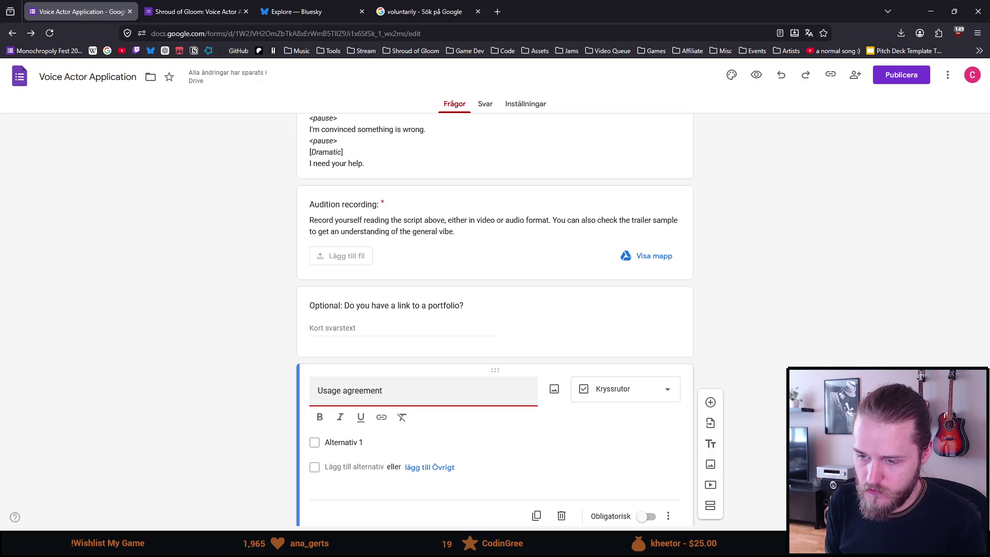
{"action": "scroll", "coordinate": [345, 401], "scroll_direction": "down", "scroll_amount": 1}
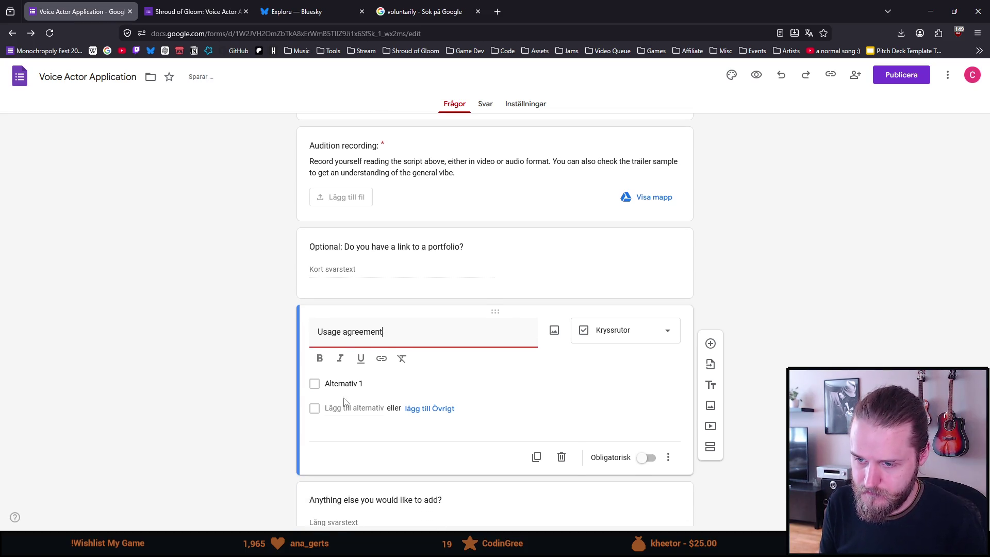
{"action": "left_click", "coordinate": [344, 384]}
{"action": "type", "text": "I allow t"}
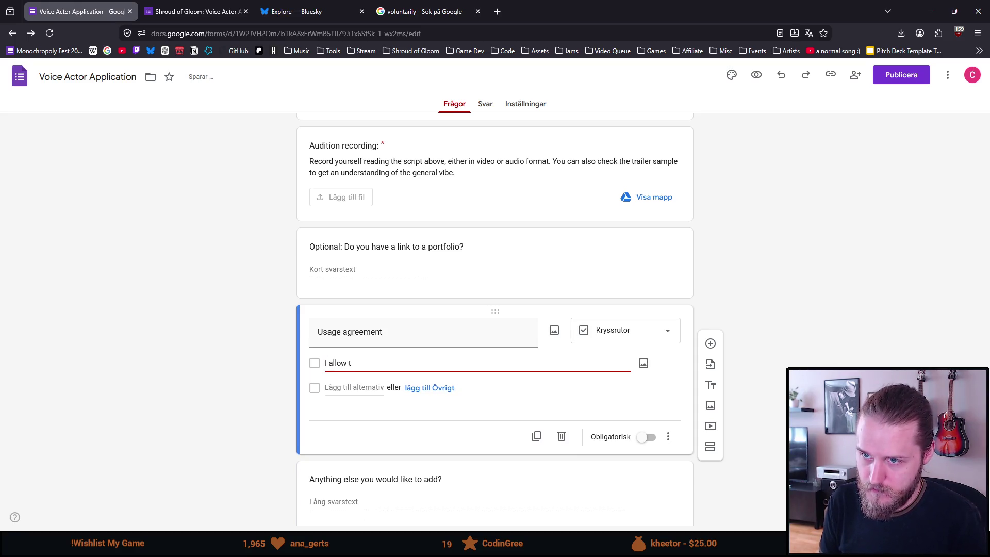
{"action": "type", "text": "his recording to be used duri"}
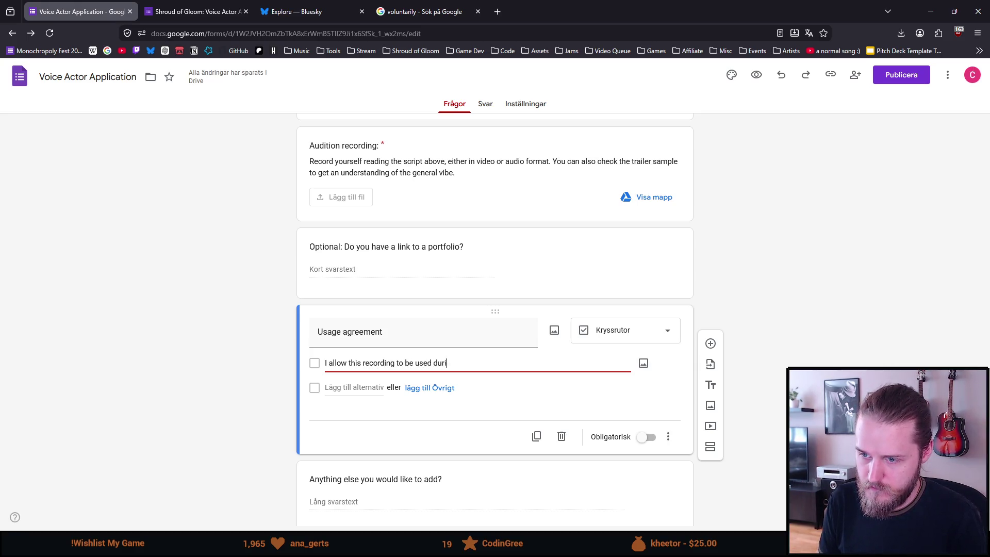
{"action": "type", "text": "aluation process."}
{"action": "key", "text": "Tab"}
- Add the second option 'Optional: I allow this recording to be evaluated live on the Twitch stream.'
{"action": "left_click", "coordinate": [350, 388]}
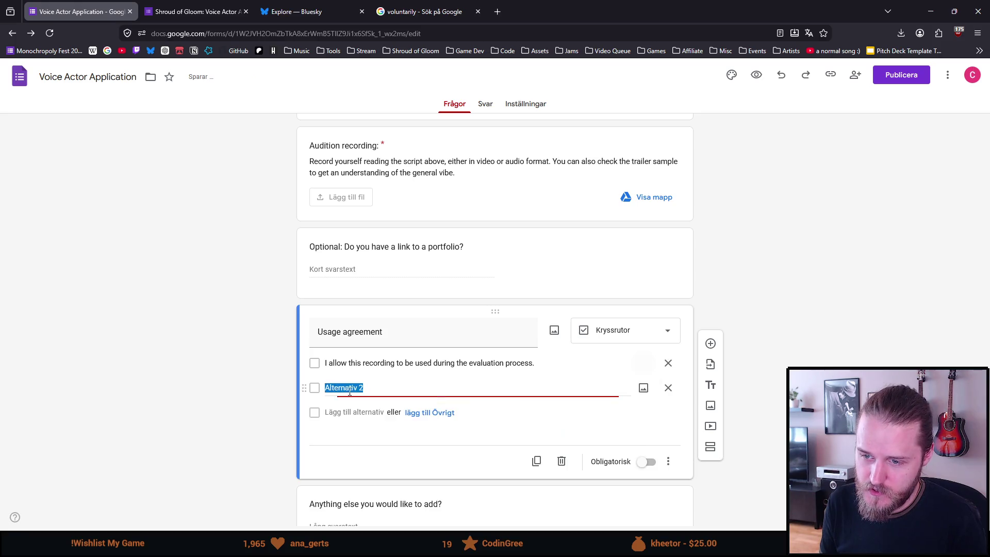
{"action": "scroll", "coordinate": [245, 385], "scroll_direction": "down", "scroll_amount": 1}
{"action": "key", "text": "BackSpace"}
{"action": "type", "text": "Optional: I allo"}
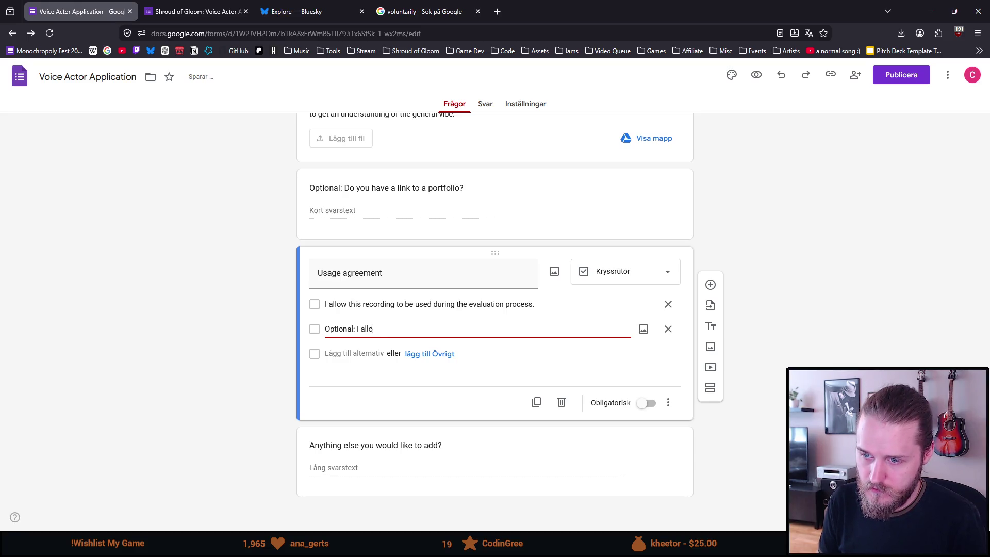
{"action": "type", "text": "w this recording to be eva"}
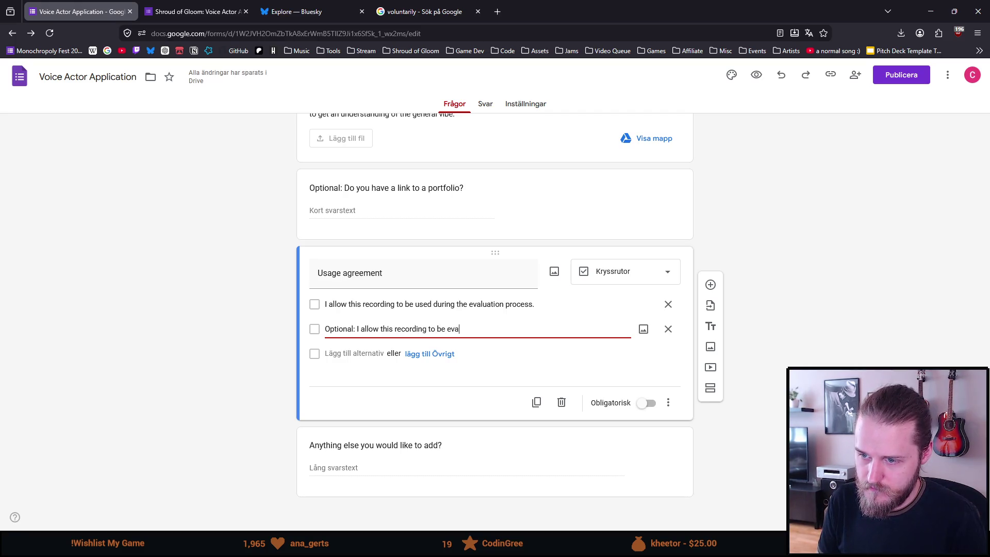
{"action": "key", "text": "BackSpace"}
{"action": "key", "text": "BackSpace"}
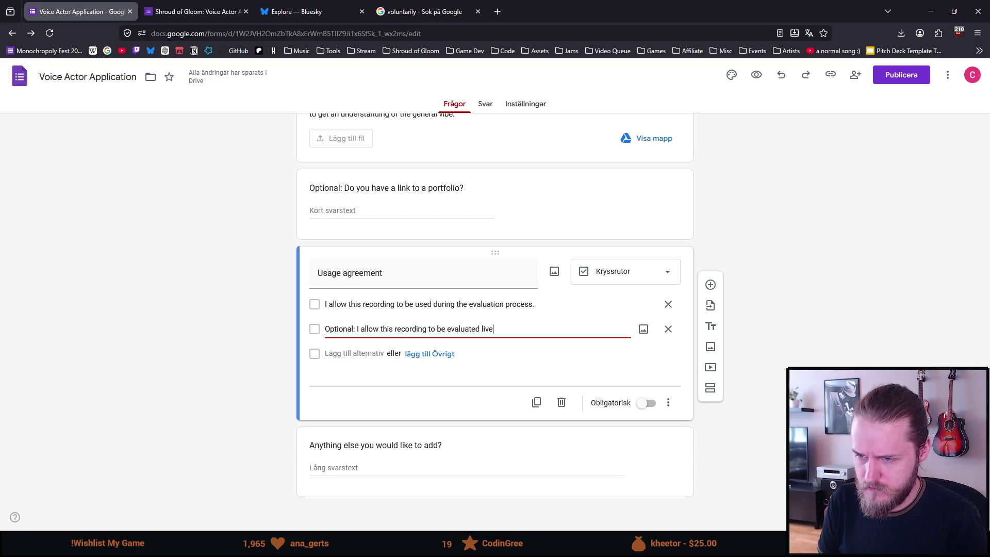
{"action": "type", "text": "on Strea"}
{"action": "key", "text": "BackSpace"}
{"action": "key", "text": "BackSpace"}
{"action": "key", "text": "BackSpace"}
{"action": "type", "text": "strea"}
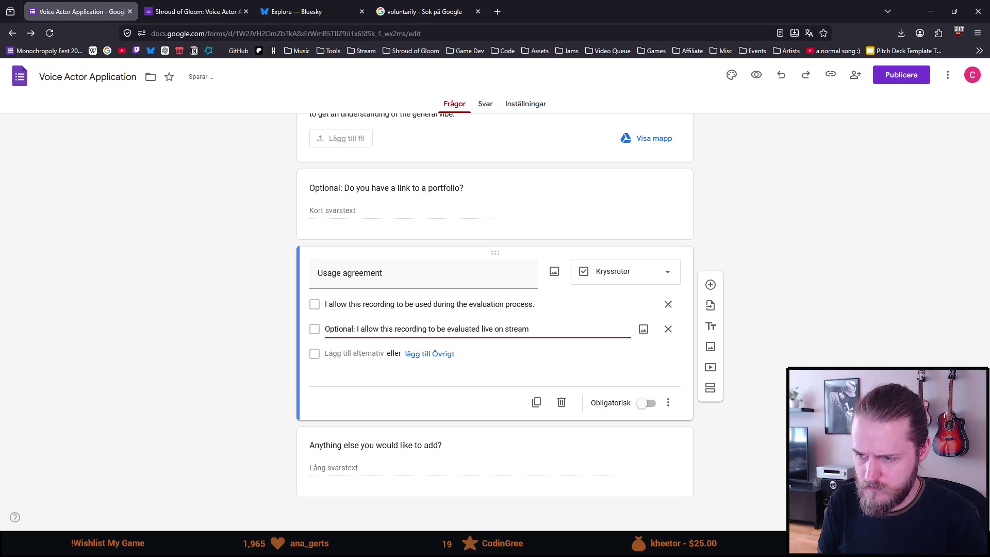
{"action": "key", "text": "ctrl+Left"}
{"action": "type", "text": "the Twitch"}
{"action": "key", "text": "End"}
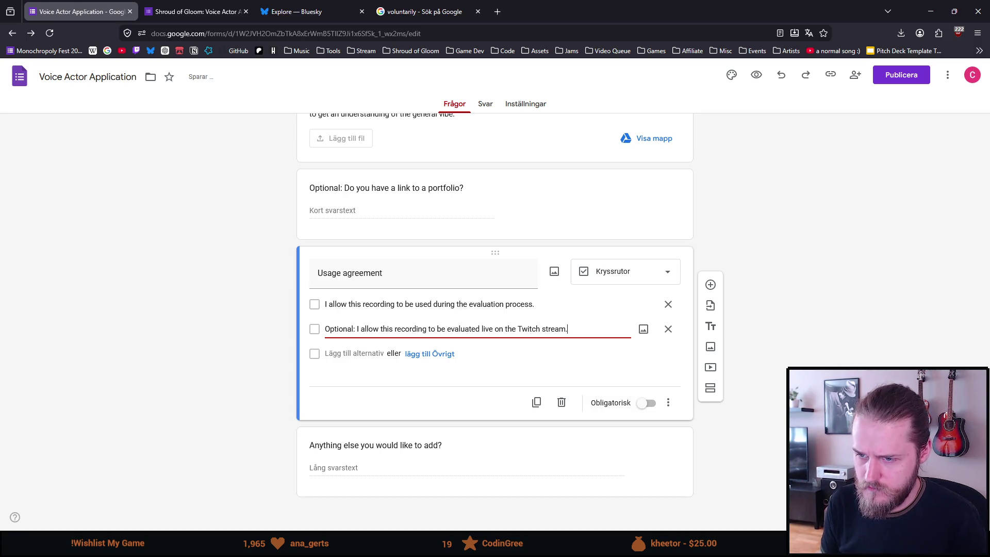
{"action": "left_click", "coordinate": [80, 310]}
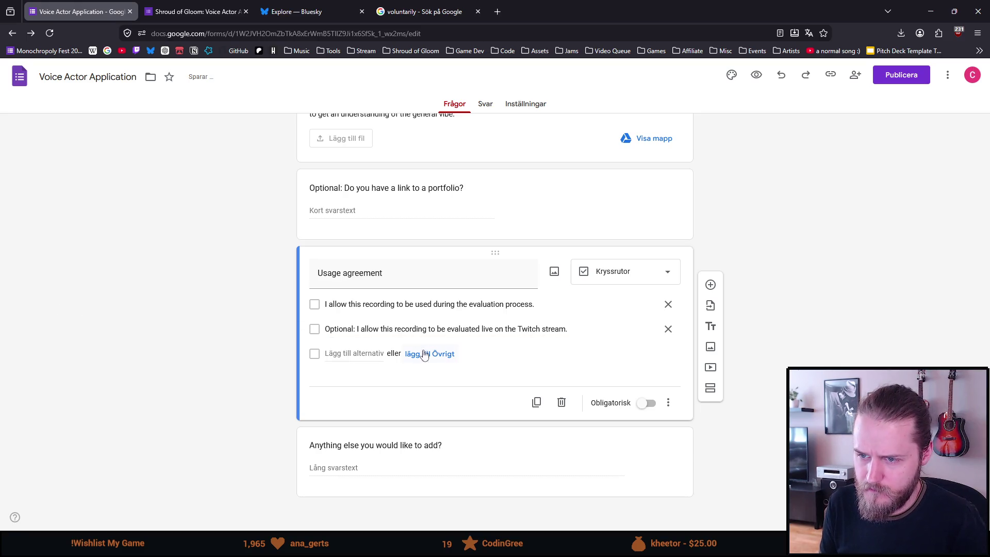
- End the question title with a colon, making it 'Usage agreement:'
{"action": "left_click", "coordinate": [404, 285]}
{"action": "key", "text": "End"}
{"action": "type", "text": ":"}
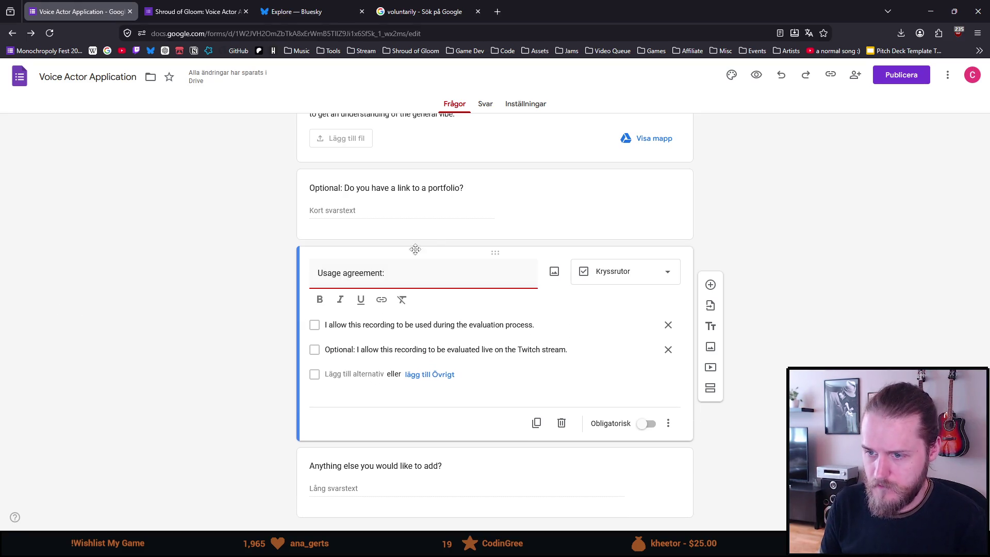
{"action": "left_click", "coordinate": [457, 210]}
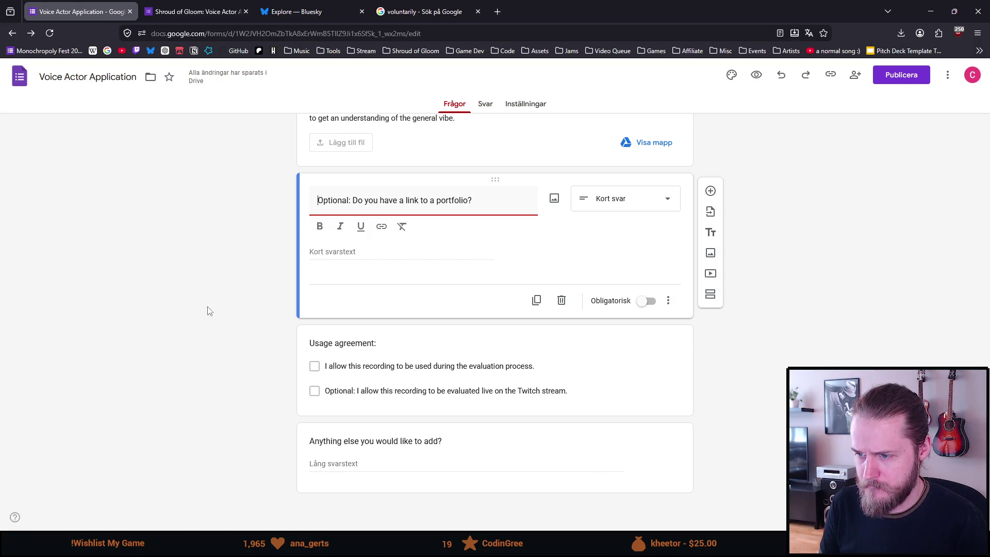
{"action": "scroll", "coordinate": [208, 311], "scroll_direction": "up", "scroll_amount": 5}
{"action": "scroll", "coordinate": [208, 310], "scroll_direction": "up", "scroll_amount": 1}
{"action": "scroll", "coordinate": [208, 310], "scroll_direction": "up", "scroll_amount": 2}
{"action": "scroll", "coordinate": [209, 308], "scroll_direction": "up", "scroll_amount": 3}
{"action": "scroll", "coordinate": [207, 306], "scroll_direction": "up", "scroll_amount": 4}
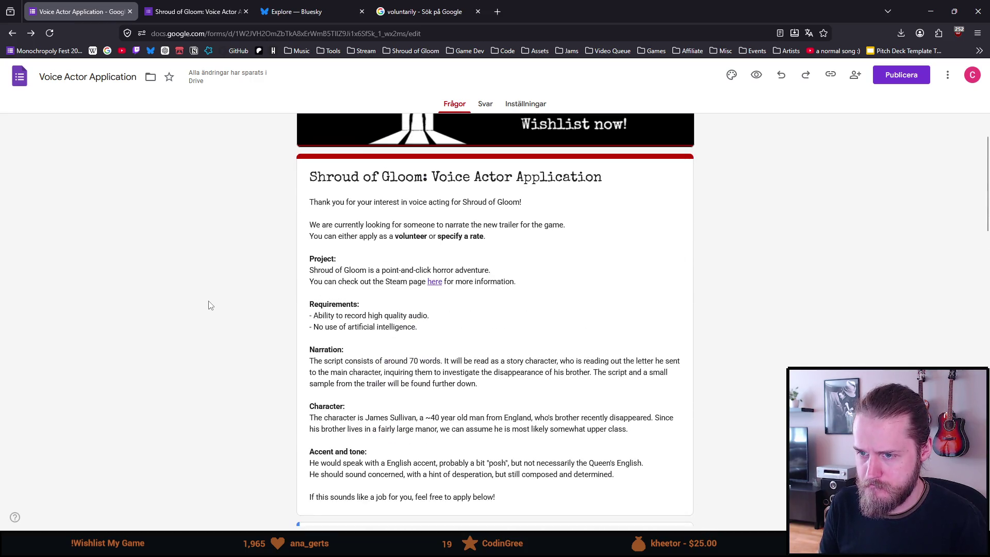
{"action": "scroll", "coordinate": [208, 305], "scroll_direction": "up", "scroll_amount": 1}
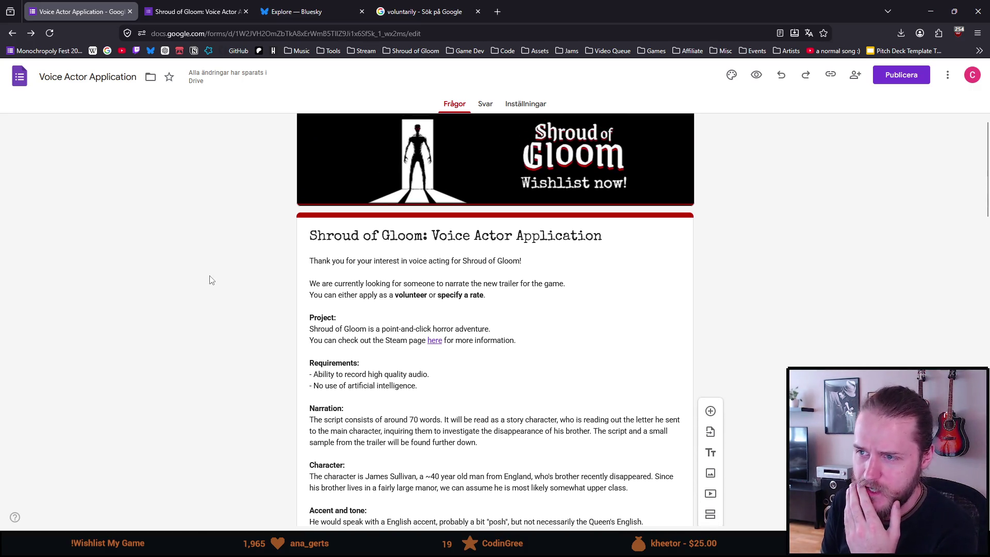
{"action": "scroll", "coordinate": [209, 280], "scroll_direction": "up", "scroll_amount": 1}
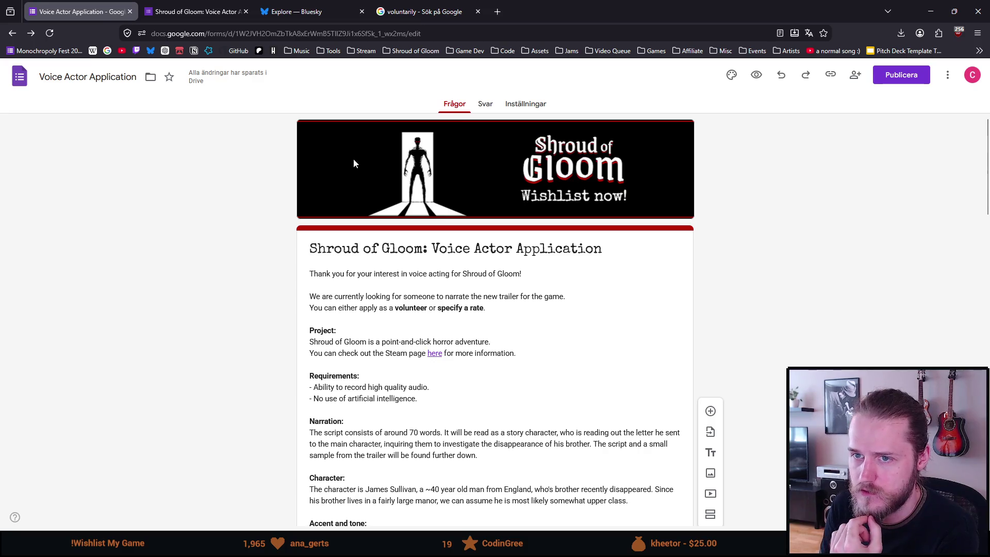
{"action": "left_click", "coordinate": [731, 75]}
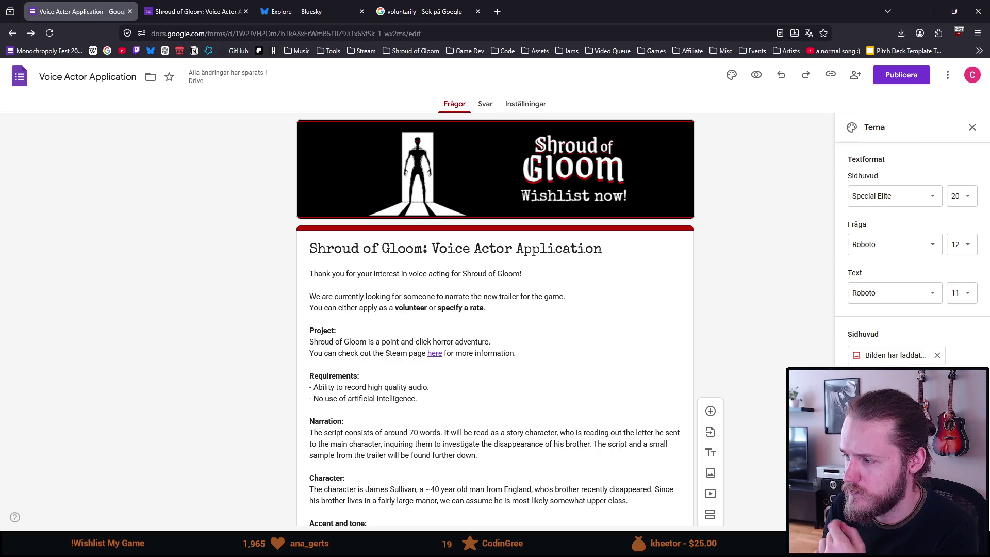
- Remove the current header image and bring up the Steam Assets folder window
{"action": "left_click", "coordinate": [936, 355]}
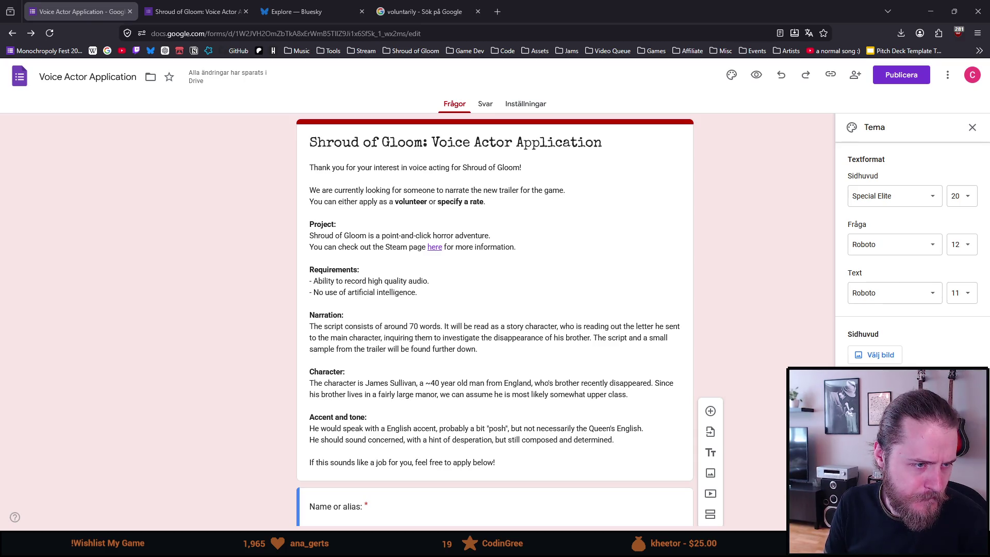
{"action": "mouse_move", "coordinate": [0, 110]}
{"action": "left_mouse_down"}
{"action": "mouse_move", "coordinate": [381, 111]}
{"action": "mouse_move", "coordinate": [371, 73]}
{"action": "left_mouse_up"}
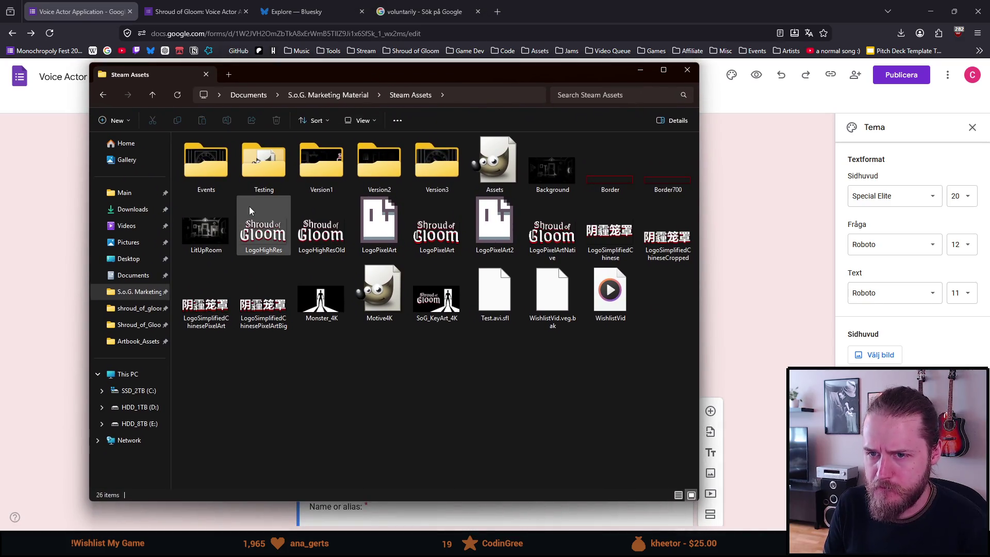
- Navigate the Steam Assets folder into Version3 and show the image preview pane full screen
{"action": "left_click", "coordinate": [204, 159]}
{"action": "double_click", "coordinate": [205, 160]}
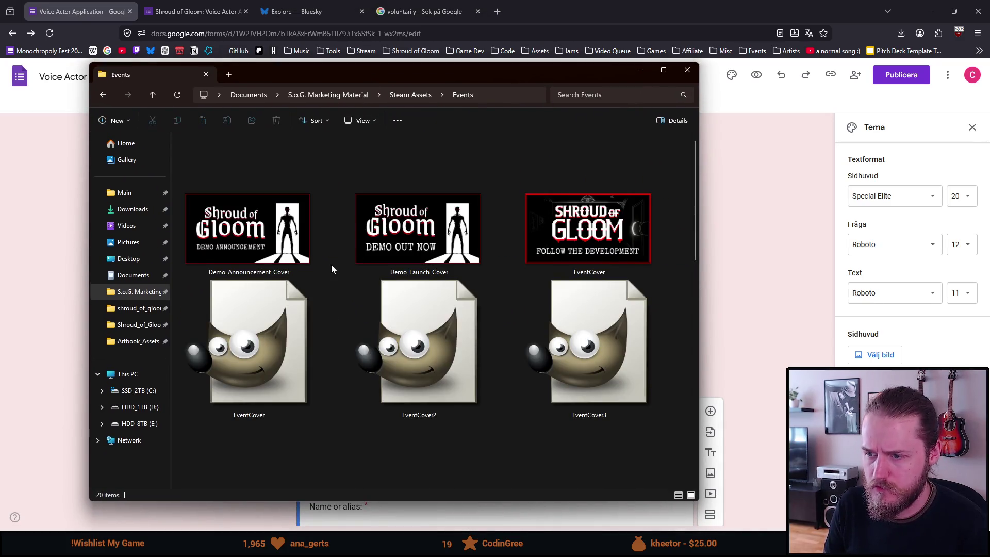
{"action": "key", "text": "alt+Left"}
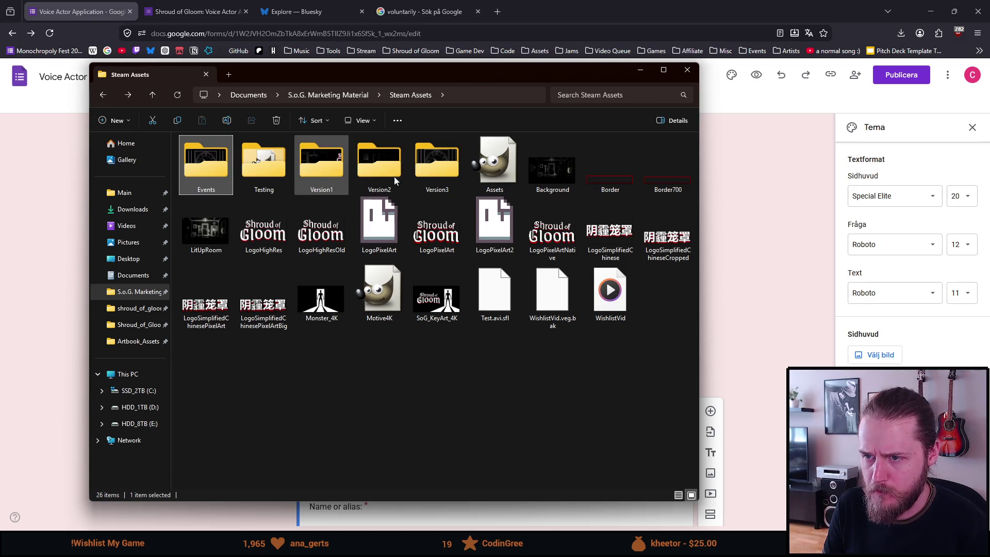
{"action": "double_click", "coordinate": [435, 182]}
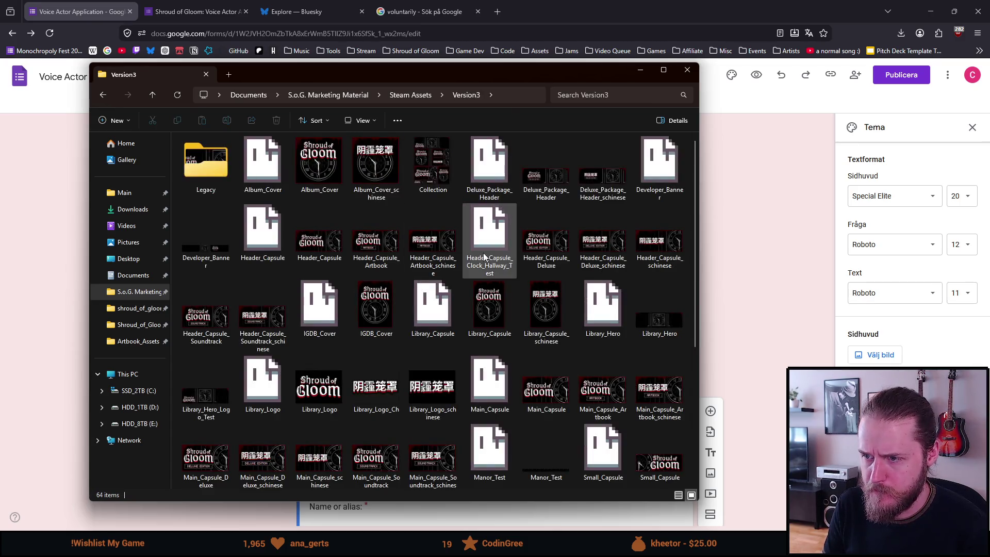
{"action": "left_click", "coordinate": [534, 262]}
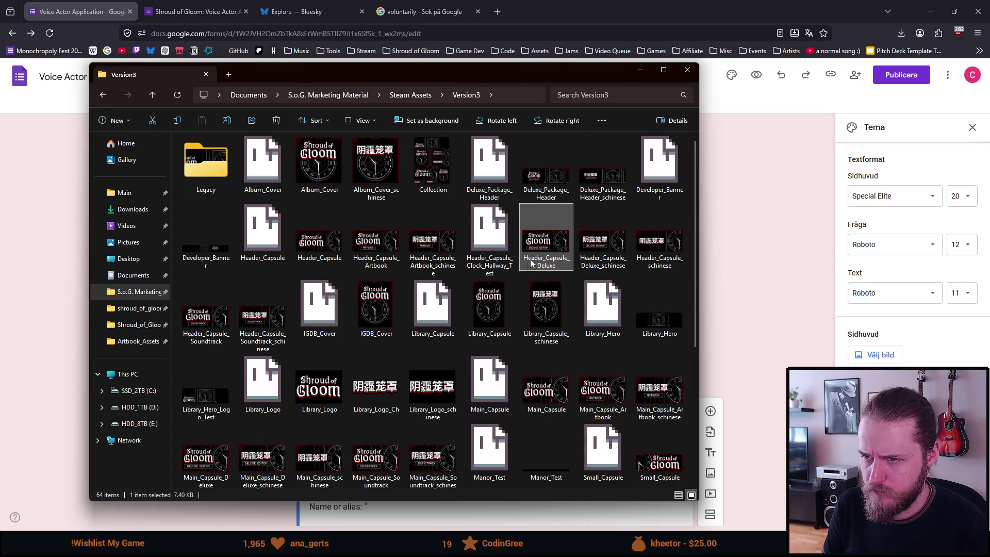
{"action": "left_click", "coordinate": [663, 70]}
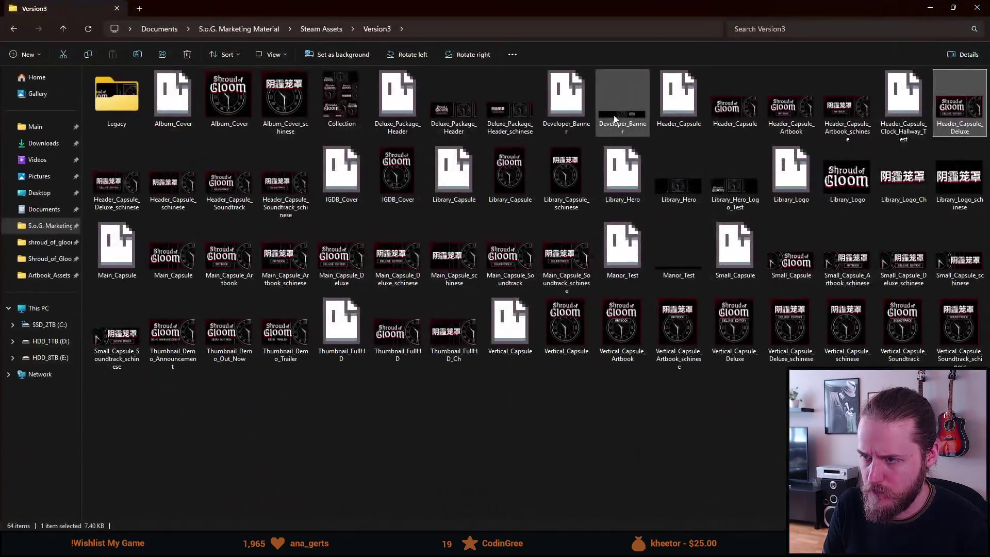
{"action": "left_click", "coordinate": [963, 55]}
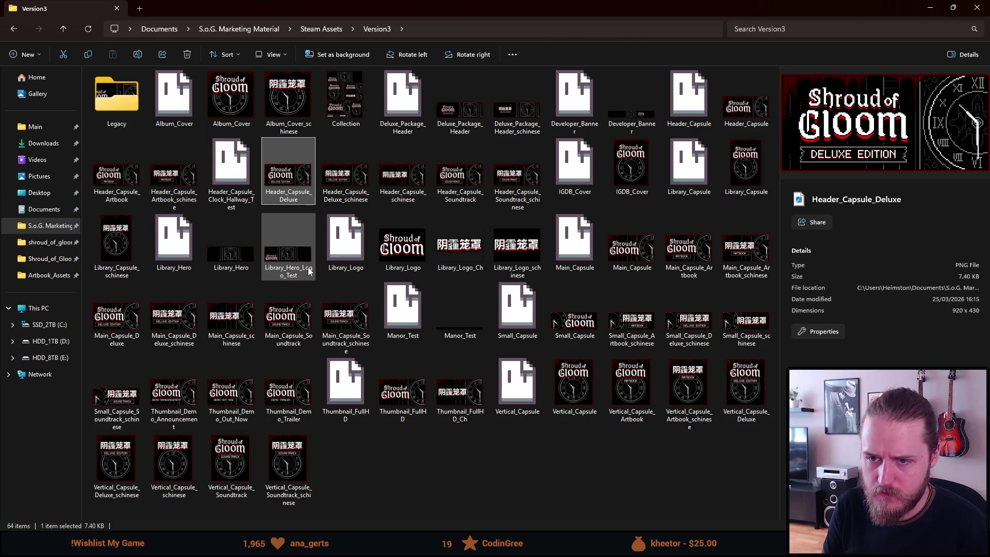
- Preview Library_Hero and Library_Hero_Logo_Test, choosing the latter as the new header
{"action": "left_click", "coordinate": [238, 266]}
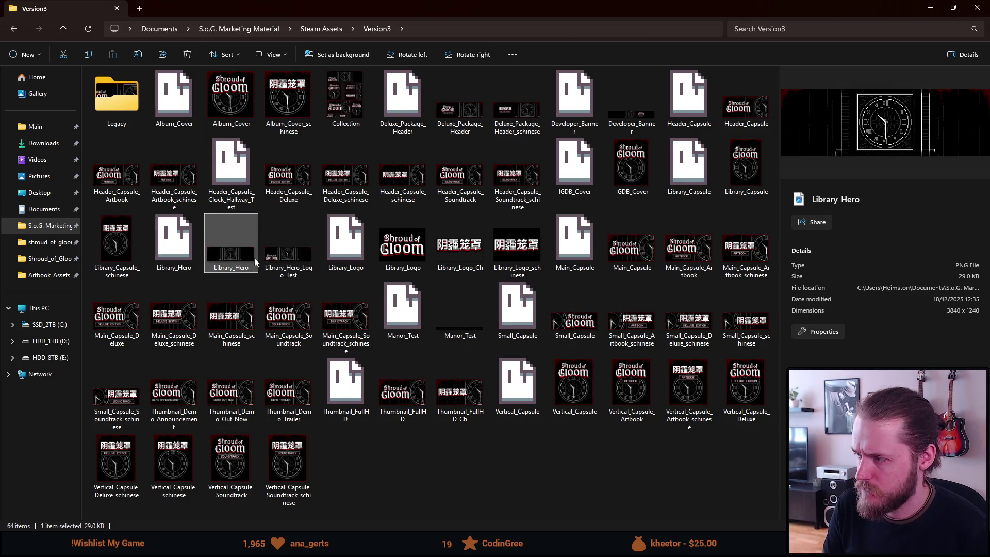
{"action": "left_click", "coordinate": [275, 255]}
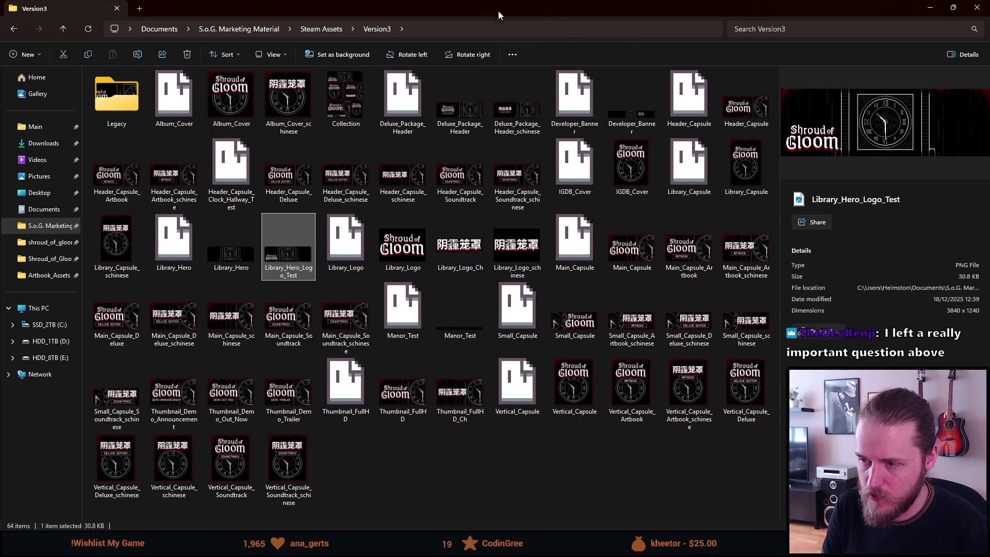
{"action": "key", "text": "super+Down"}
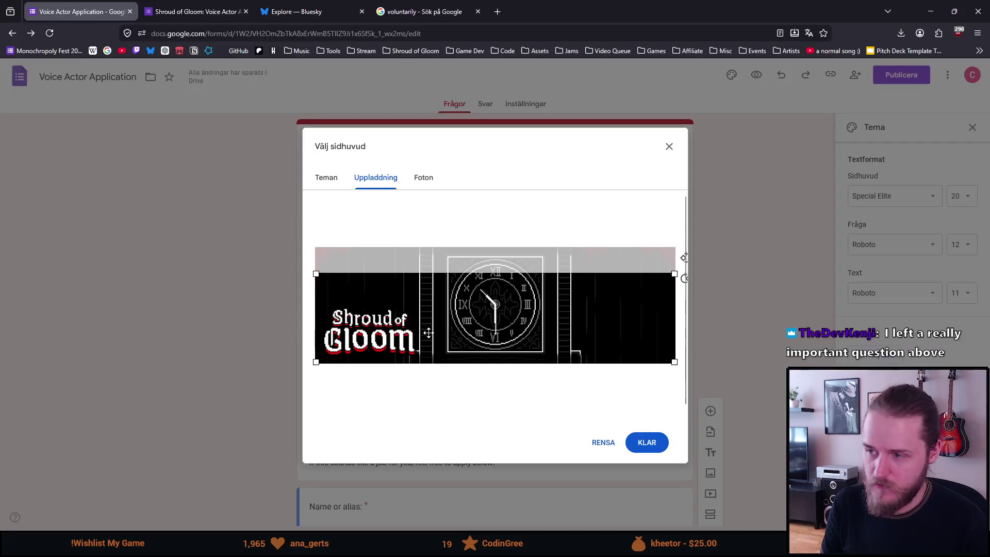
- Adjust the header crop, rotate the clock-and-logo image back to upright and confirm it as the banner
{"action": "left_click_drag", "start_coordinate": [674, 275], "coordinate": [654, 272]}
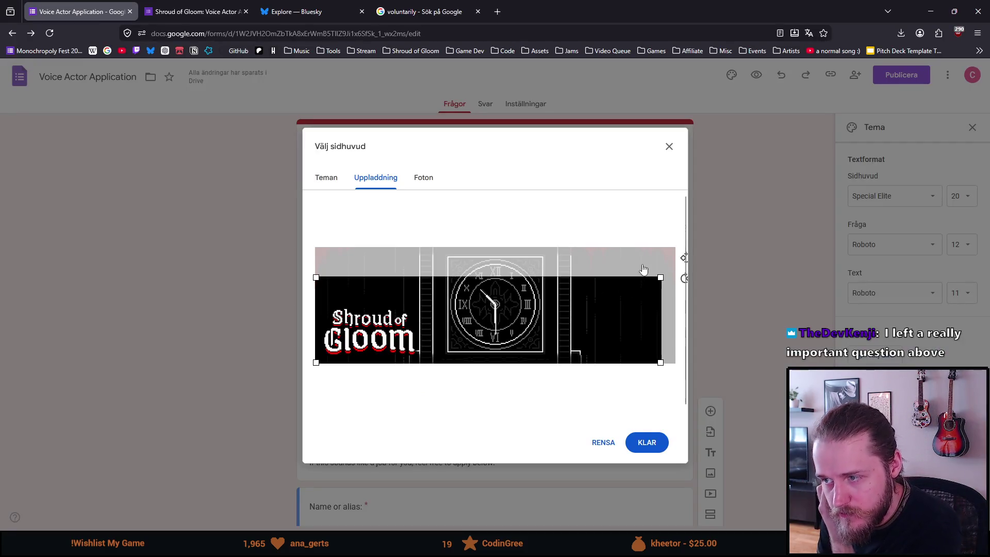
{"action": "left_click", "coordinate": [682, 260]}
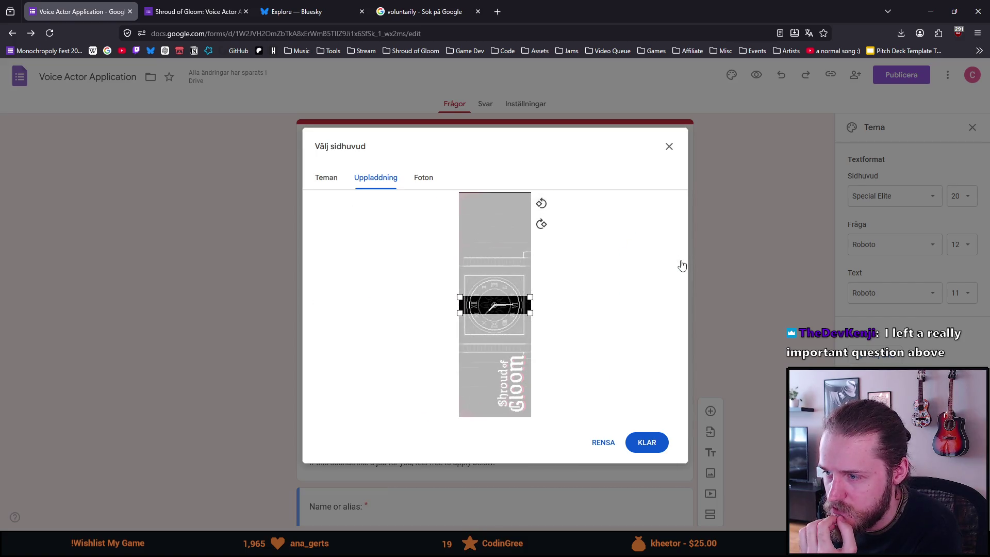
{"action": "left_click", "coordinate": [542, 205]}
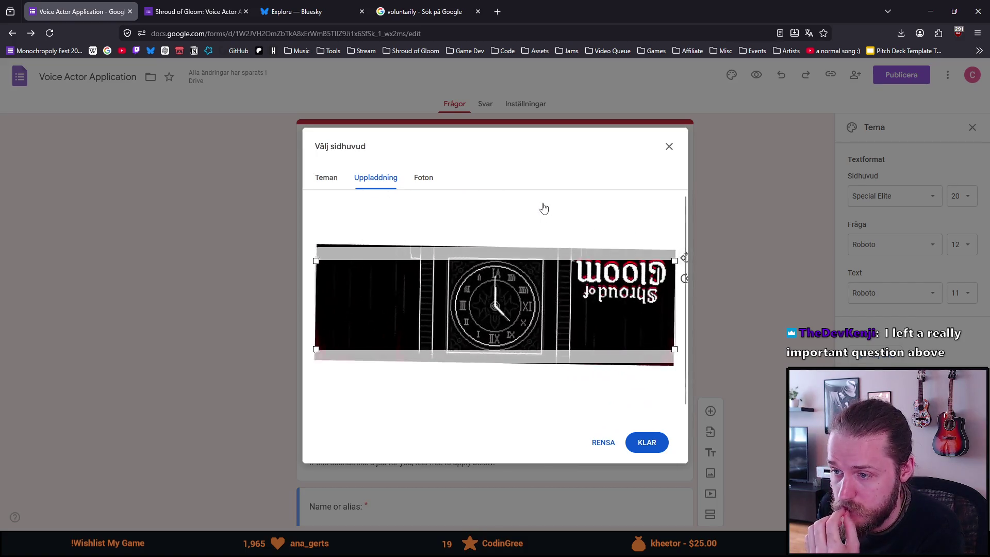
{"action": "left_click", "coordinate": [683, 261]}
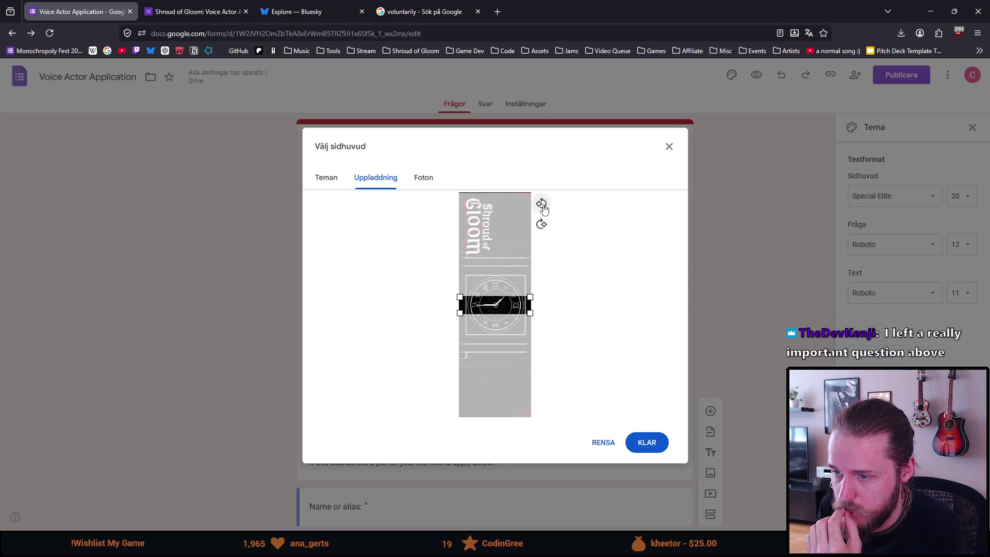
{"action": "left_click", "coordinate": [543, 205]}
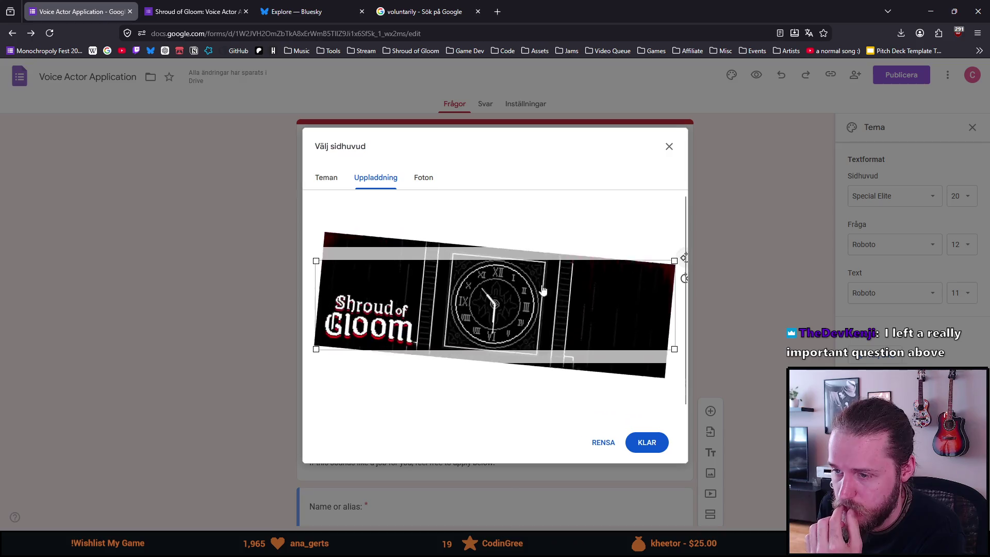
{"action": "left_click", "coordinate": [646, 443]}
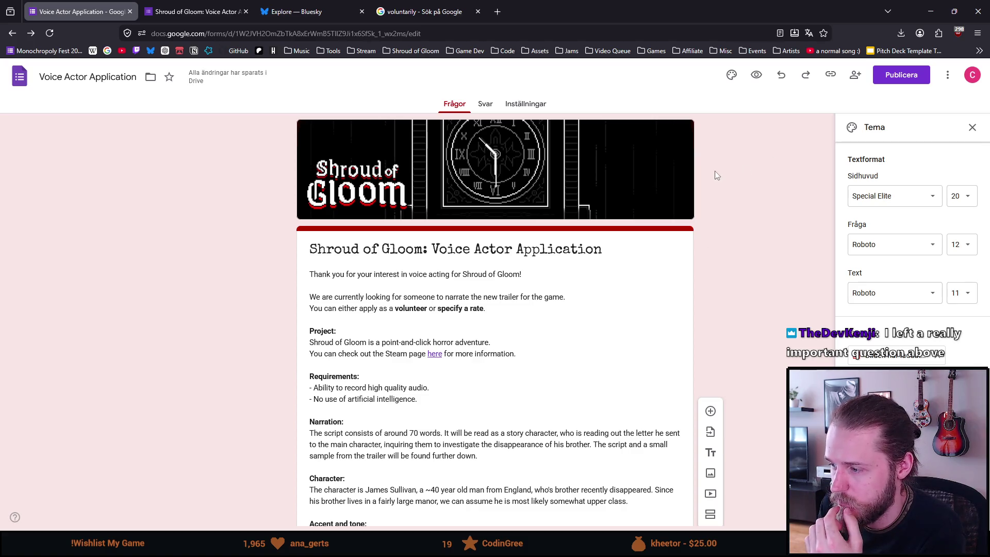
- Close the Tema side panel, leaving the form with its new clock-and-logo header
{"action": "left_click", "coordinate": [732, 75]}
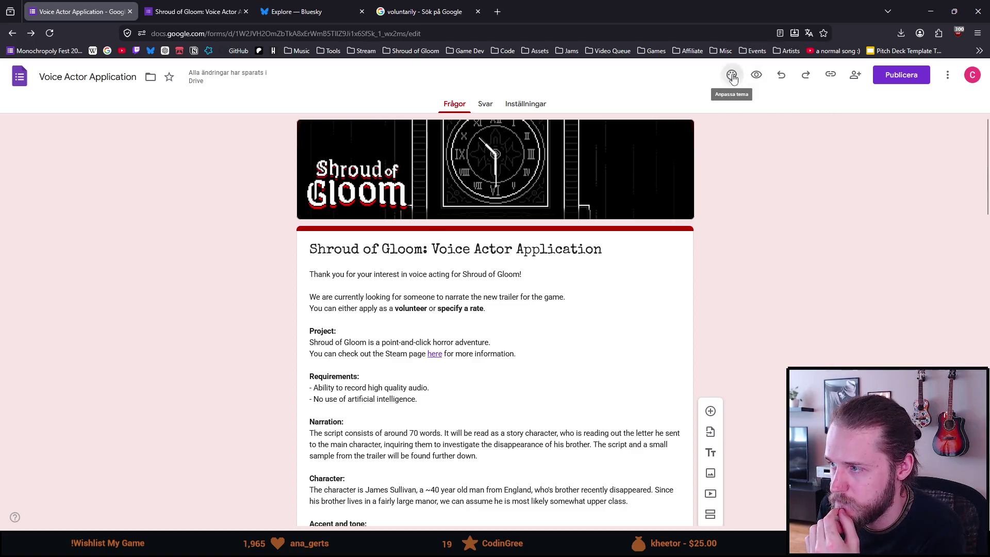
{"action": "scroll", "coordinate": [230, 220], "scroll_direction": "down", "scroll_amount": 3}
{"action": "scroll", "coordinate": [225, 218], "scroll_direction": "up", "scroll_amount": 3}
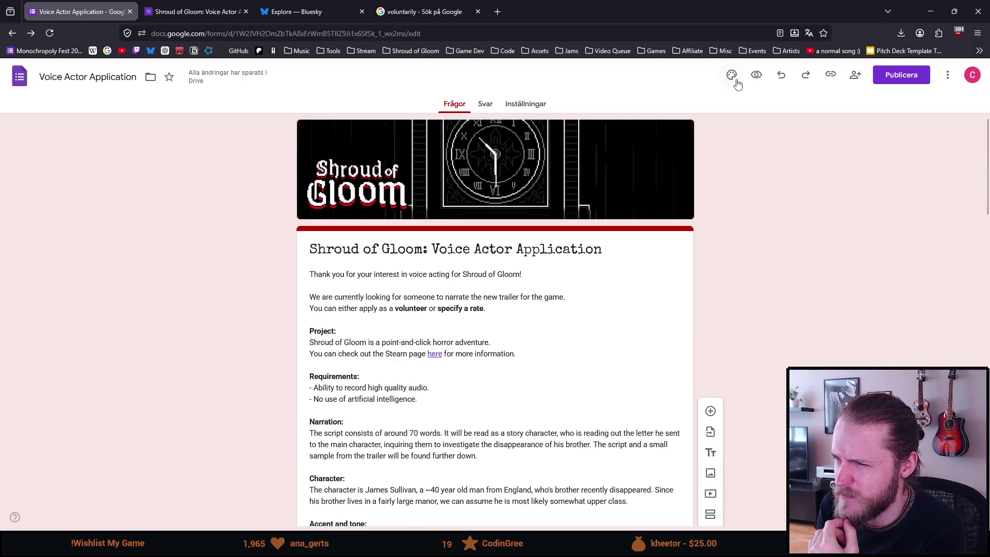
{"action": "left_click", "coordinate": [732, 74]}
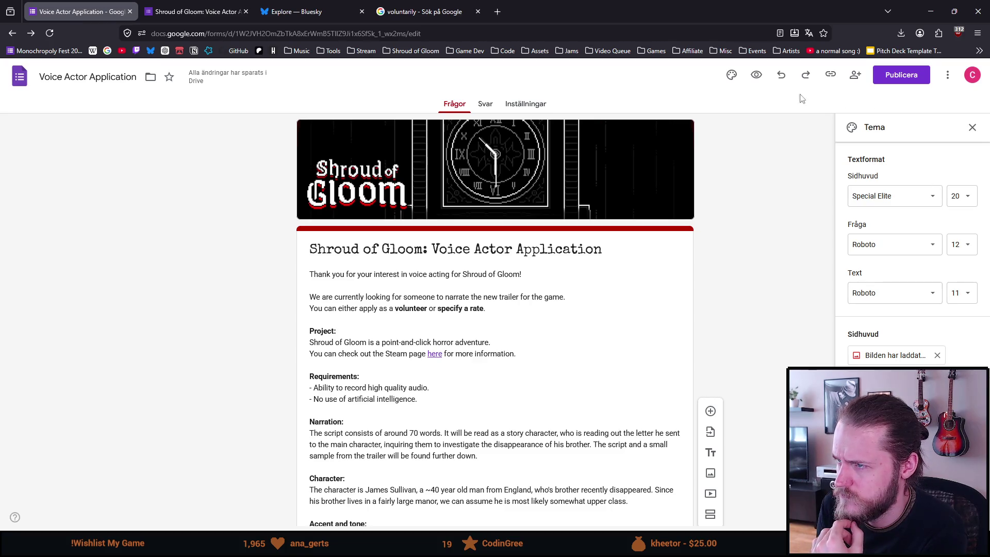
{"action": "left_click", "coordinate": [732, 74]}
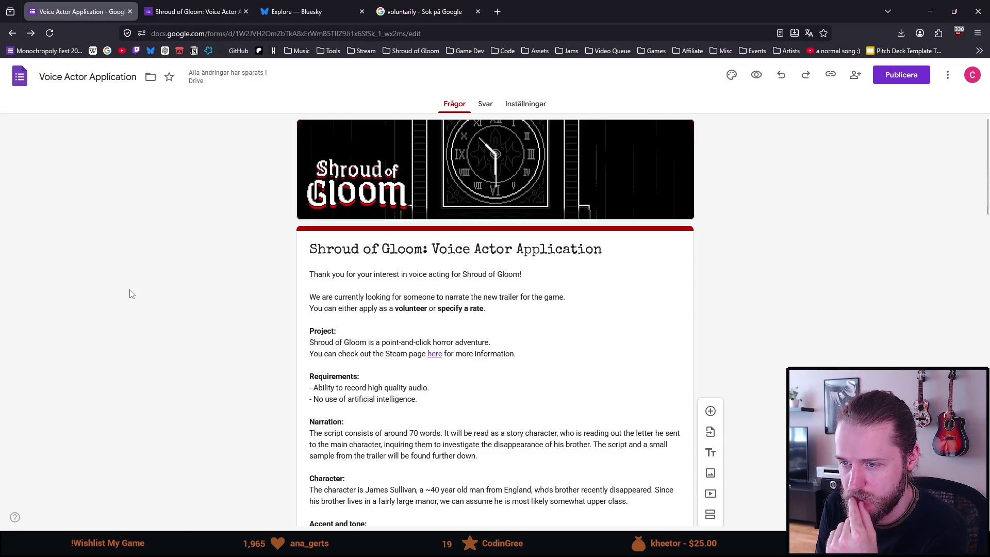
{"action": "scroll", "coordinate": [130, 294], "scroll_direction": "down", "scroll_amount": 1}
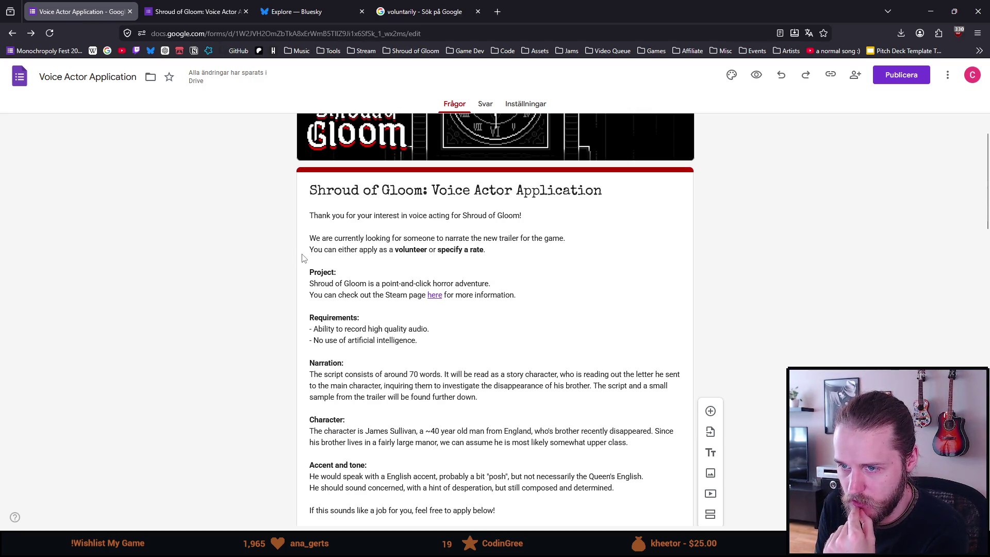
{"action": "scroll", "coordinate": [304, 259], "scroll_direction": "down", "scroll_amount": 1}
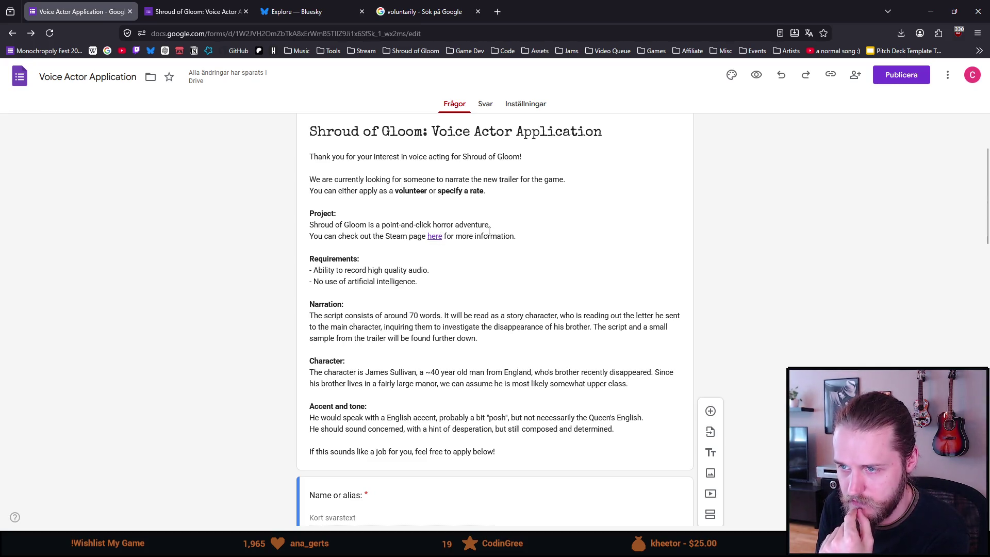
{"action": "scroll", "coordinate": [286, 273], "scroll_direction": "down", "scroll_amount": 1}
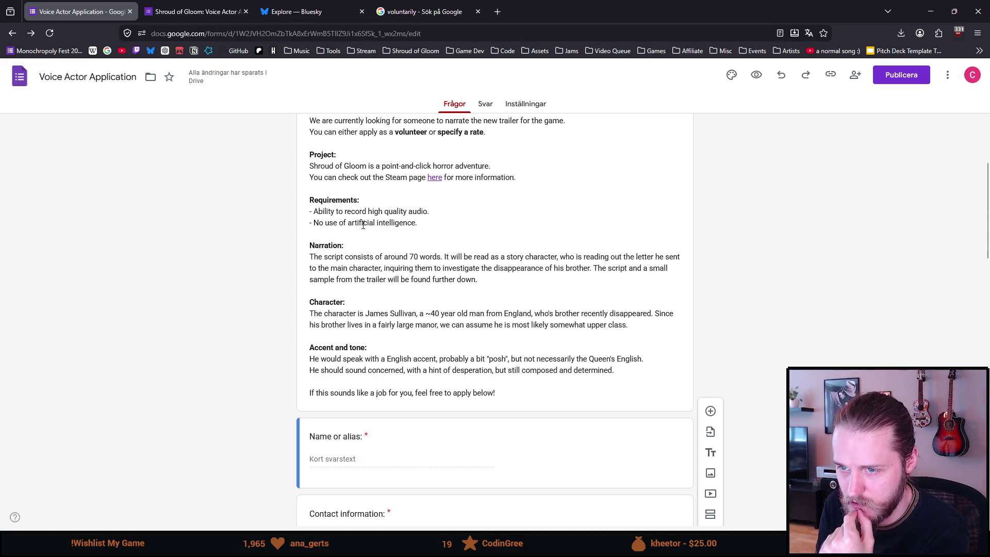
{"action": "scroll", "coordinate": [362, 227], "scroll_direction": "down", "scroll_amount": 1}
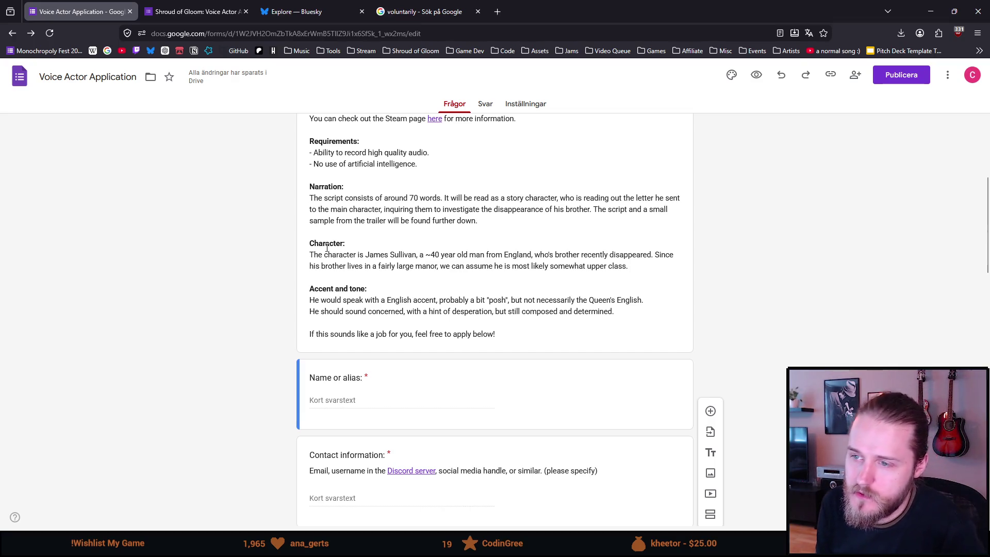
{"action": "scroll", "coordinate": [326, 249], "scroll_direction": "down", "scroll_amount": 1}
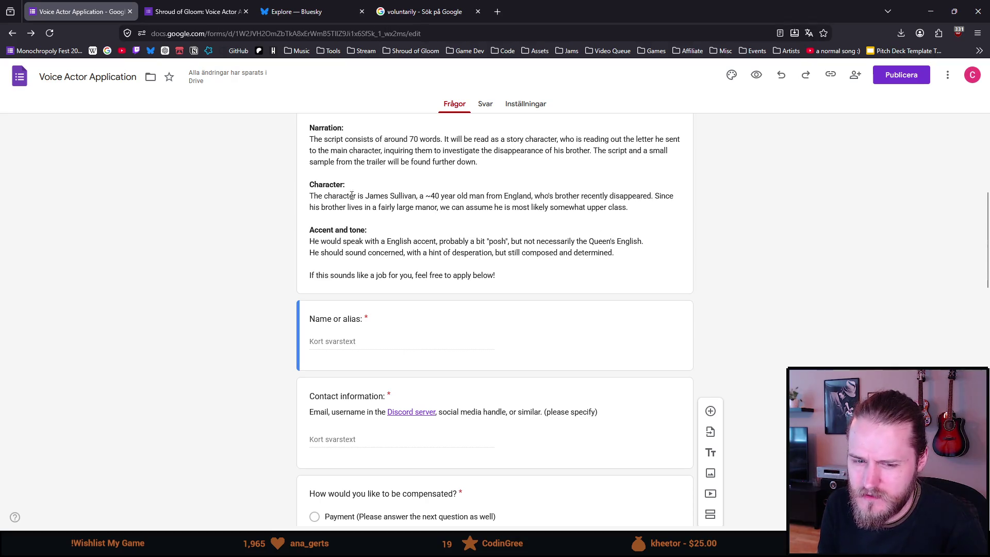
{"action": "scroll", "coordinate": [299, 194], "scroll_direction": "down", "scroll_amount": 1}
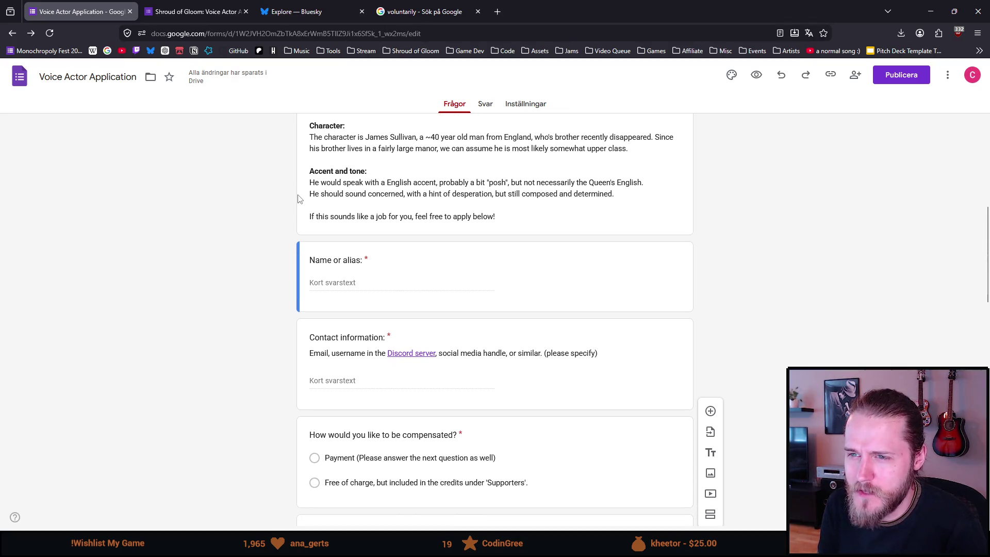
{"action": "scroll", "coordinate": [299, 194], "scroll_direction": "up", "scroll_amount": 1}
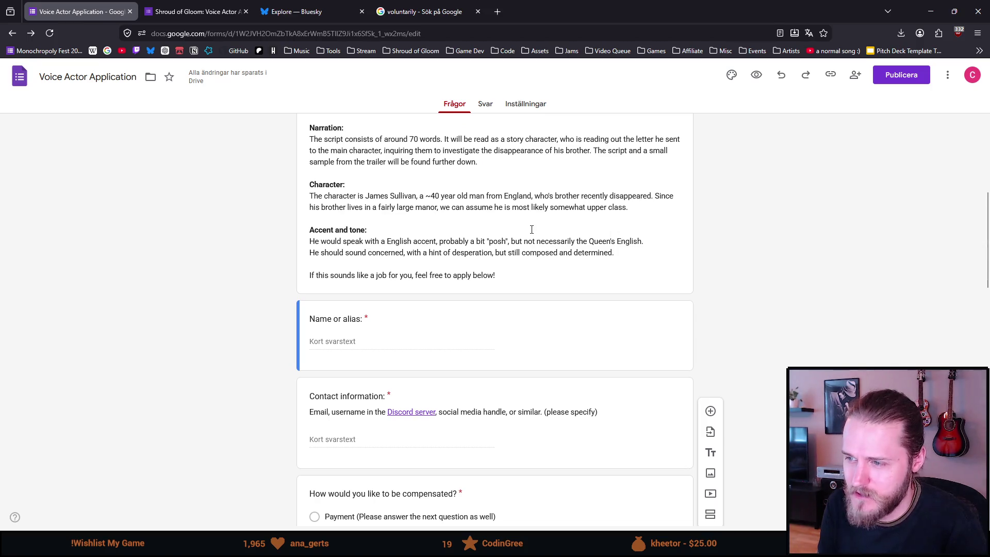
- Replace 'speak' in the accent description with 'be well-spoken,'
{"action": "left_click", "coordinate": [516, 241]}
{"action": "left_click", "coordinate": [517, 221]}
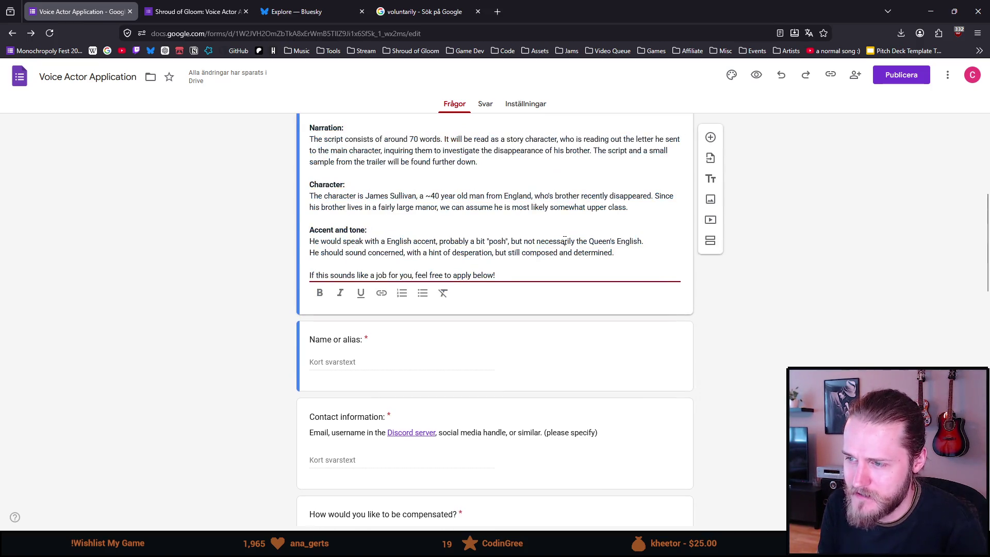
{"action": "left_click", "coordinate": [247, 196]}
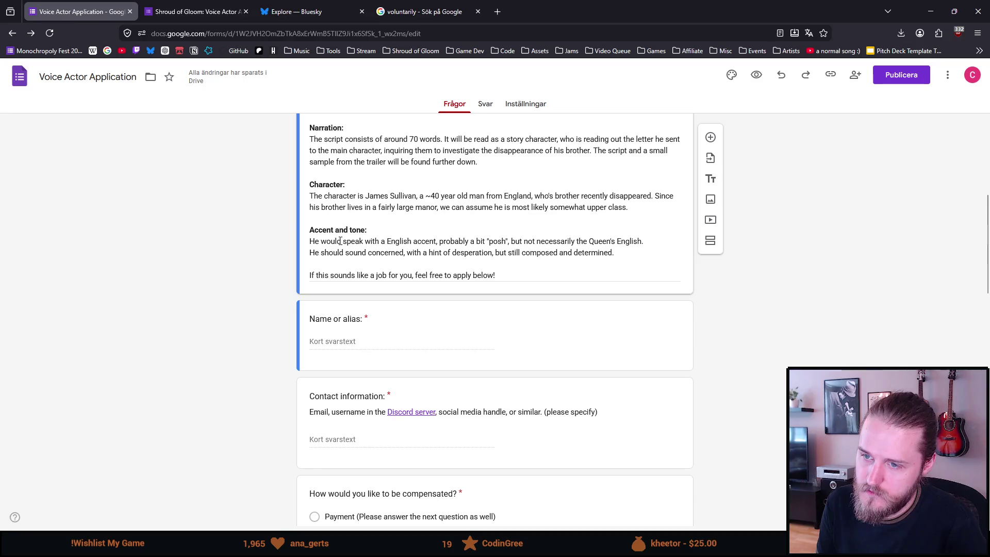
{"action": "left_click", "coordinate": [364, 241]}
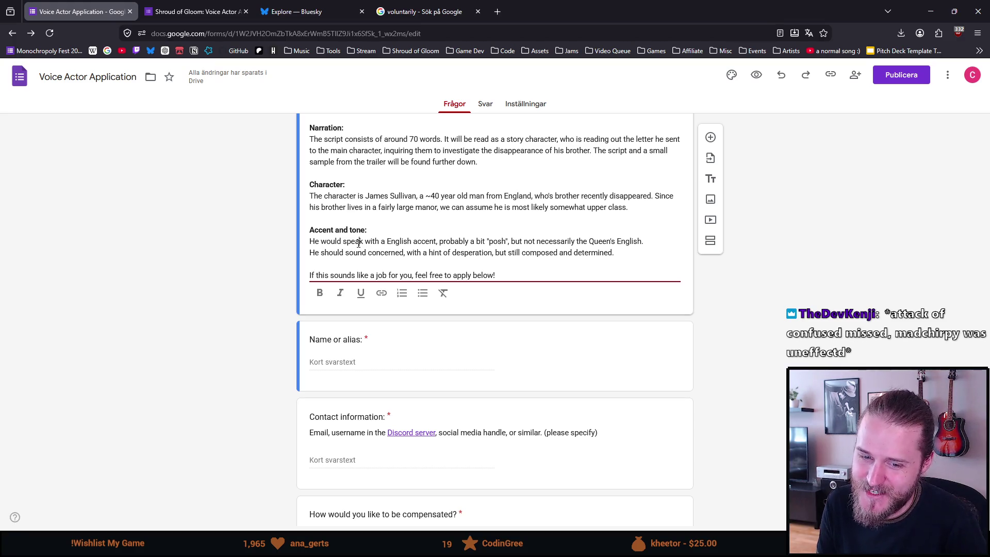
{"action": "double_click", "coordinate": [359, 241]}
{"action": "type", "text": "be well-spoken"}
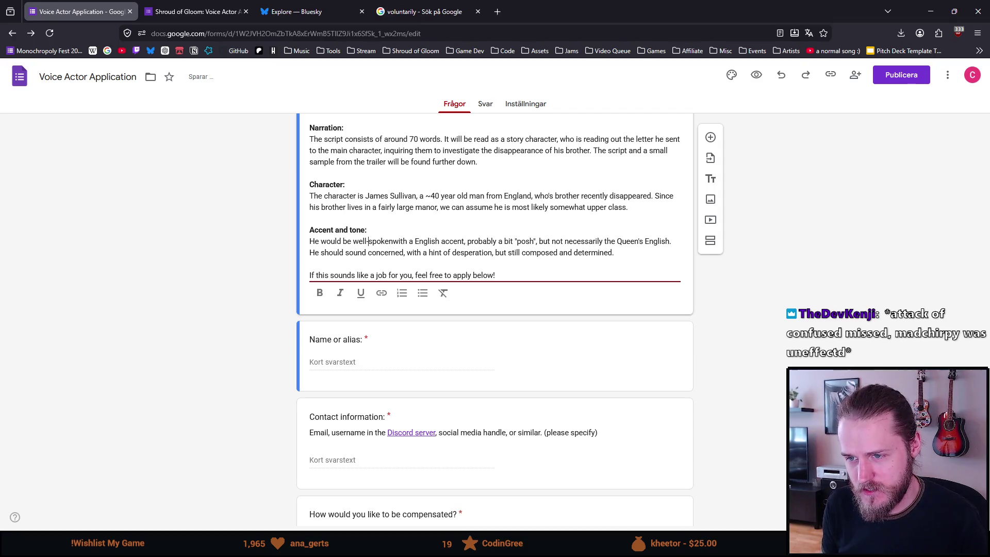
{"action": "type", "text": ","}
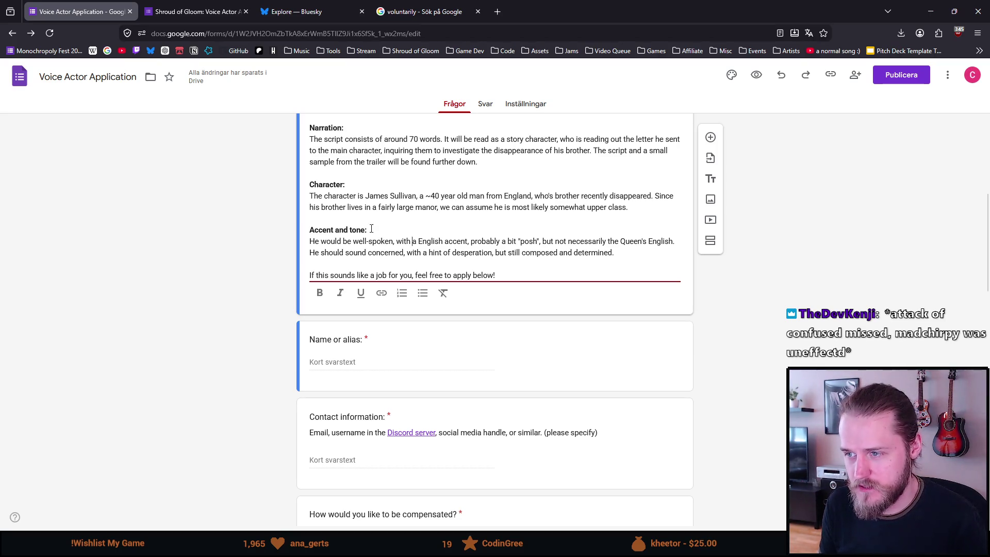
{"action": "left_click", "coordinate": [782, 341]}
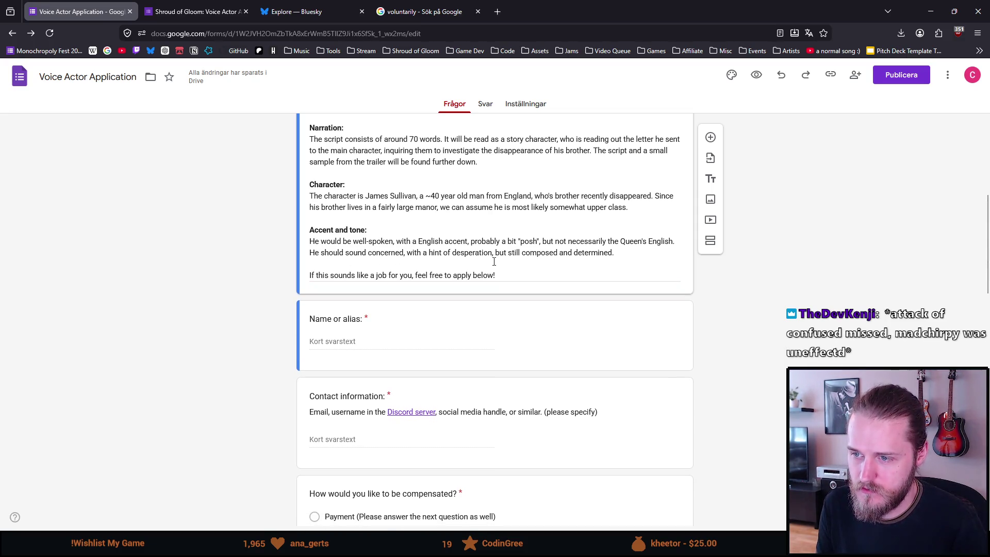
- Delete 'with a hint of desperation,' and 'and determined' so the tone note ends 'but still composed.'
{"action": "left_click", "coordinate": [472, 250]}
{"action": "key", "text": "ctrl+a"}
{"action": "left_click", "coordinate": [498, 254]}
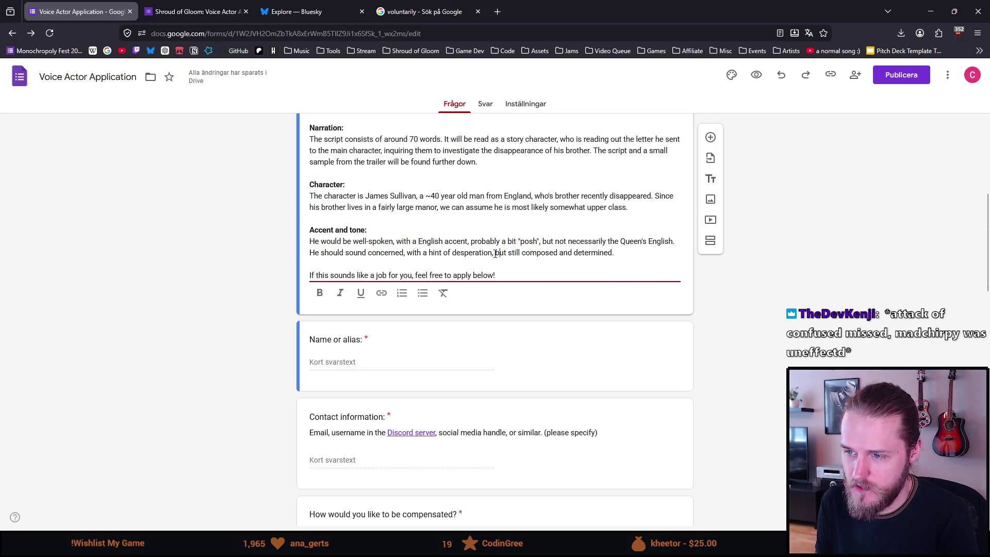
{"action": "left_click_drag", "start_coordinate": [498, 252], "coordinate": [408, 253]}
{"action": "key", "text": "BackSpace"}
{"action": "key", "text": "BackSpace"}
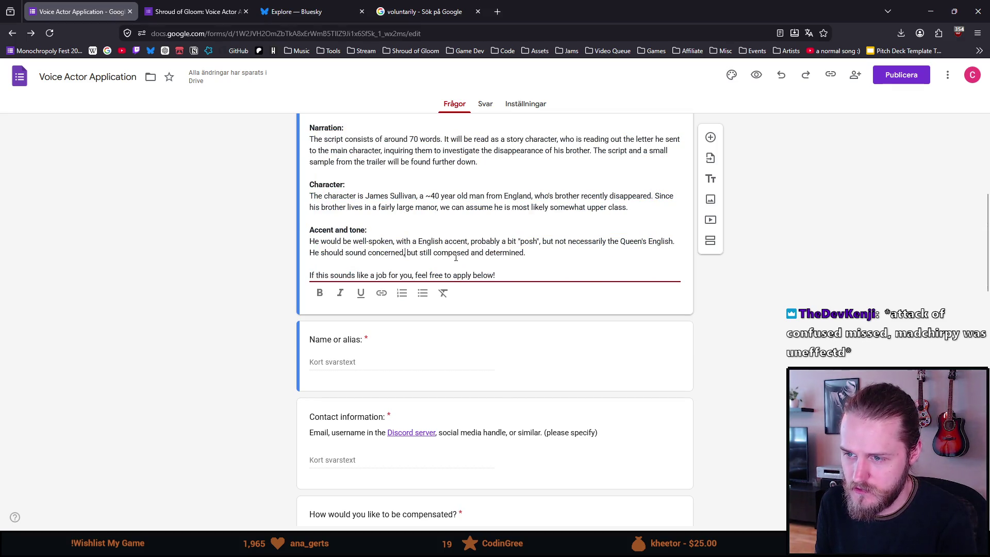
{"action": "left_click_drag", "start_coordinate": [469, 253], "coordinate": [526, 262]}
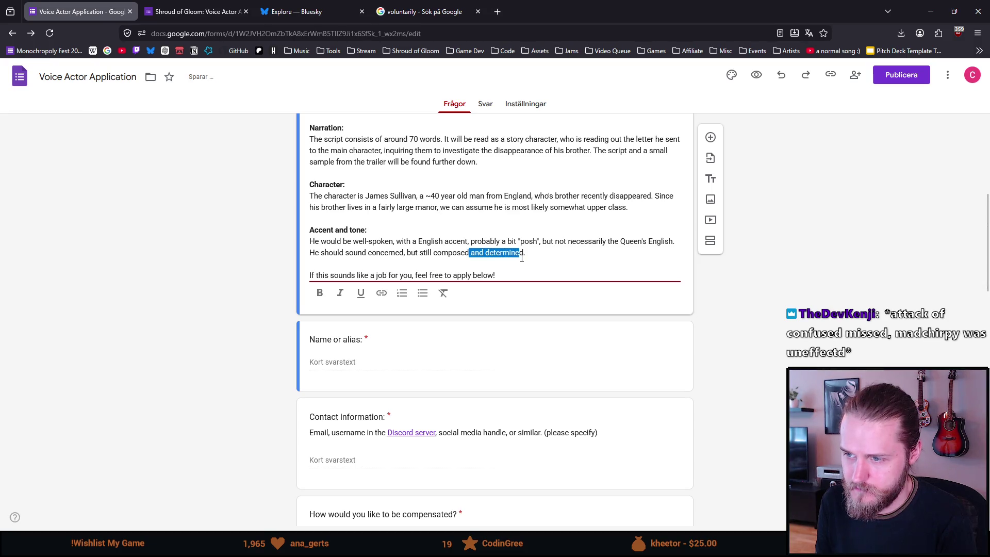
{"action": "key", "text": "BackSpace"}
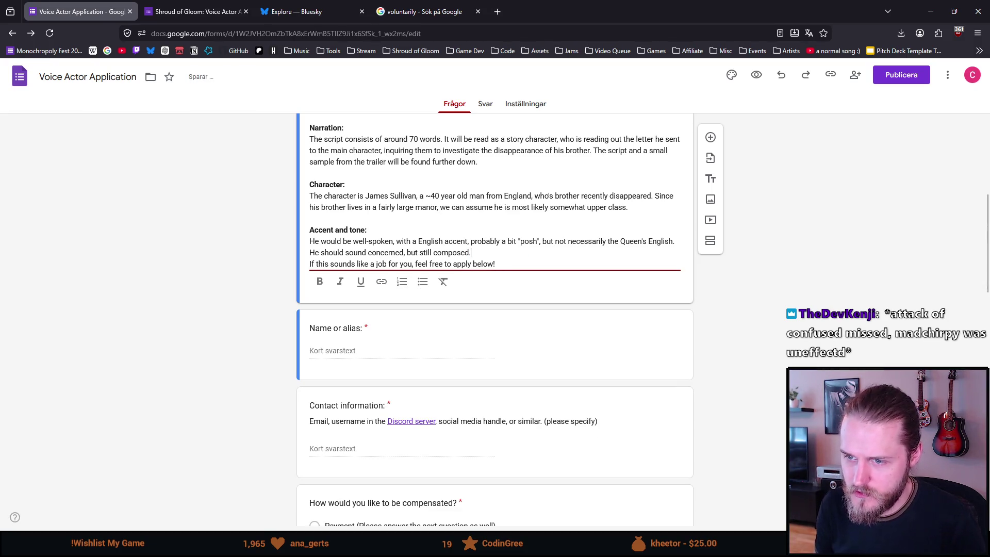
{"action": "type", "text": "."}
{"action": "key", "text": "Return"}
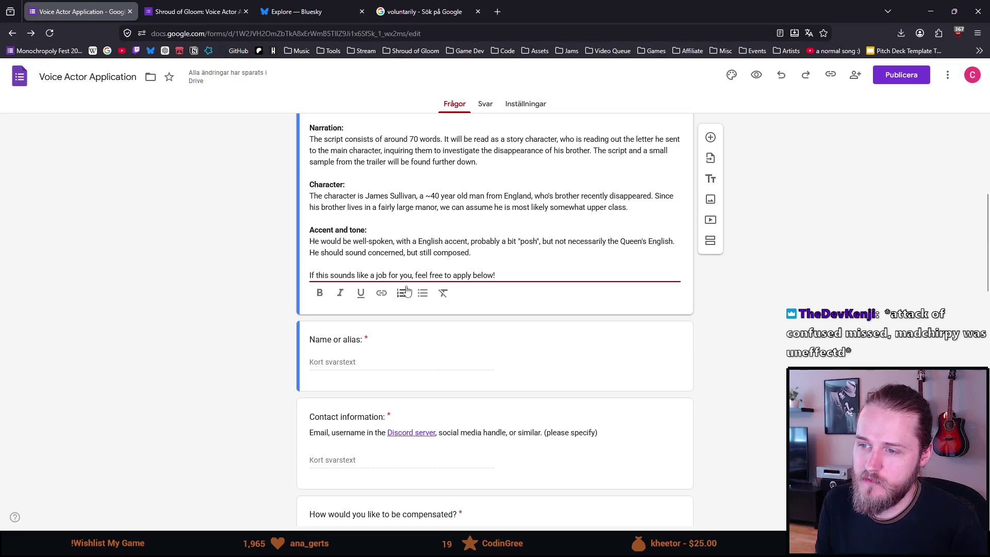
{"action": "scroll", "coordinate": [210, 281], "scroll_direction": "down", "scroll_amount": 2}
{"action": "scroll", "coordinate": [349, 224], "scroll_direction": "down", "scroll_amount": 3}
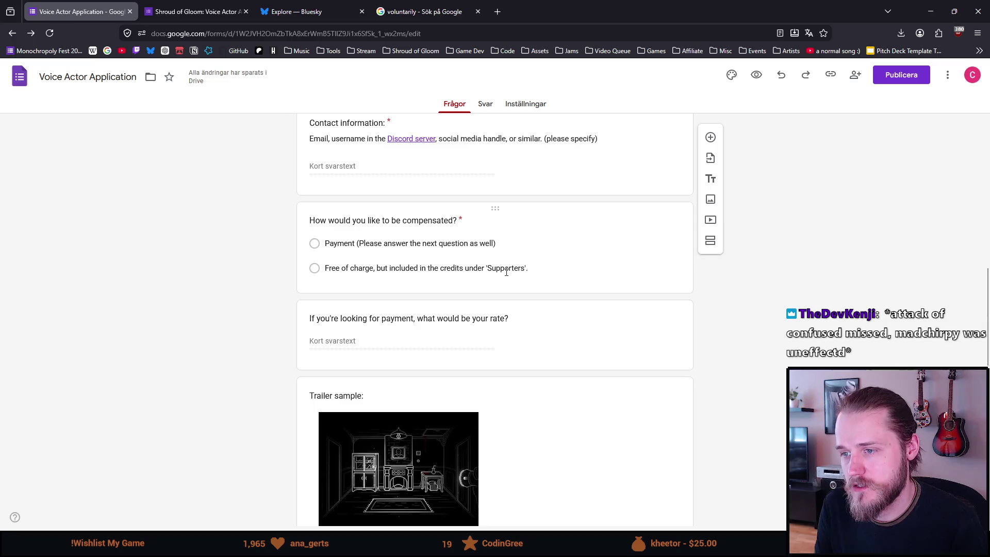
{"action": "scroll", "coordinate": [236, 300], "scroll_direction": "down", "scroll_amount": 2}
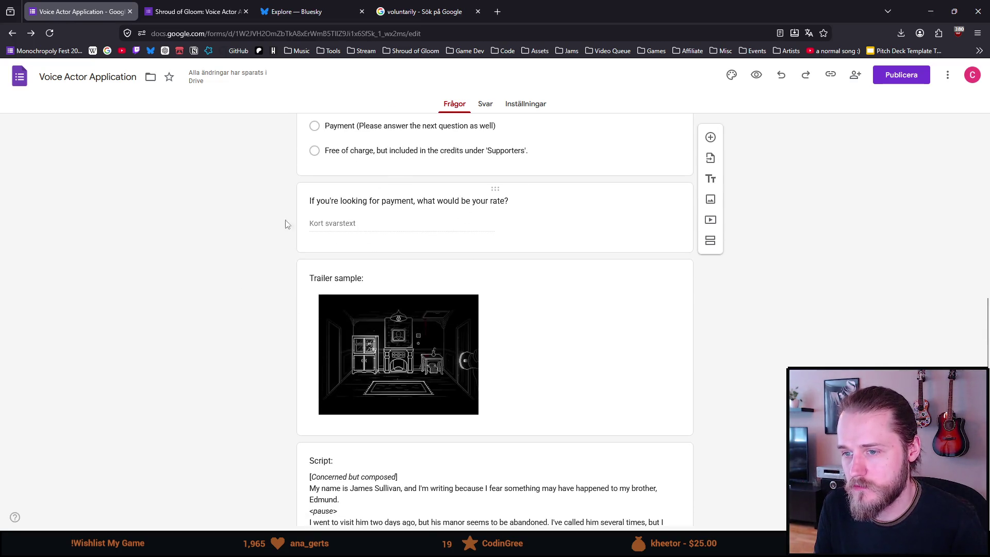
{"action": "scroll", "coordinate": [222, 234], "scroll_direction": "down", "scroll_amount": 2}
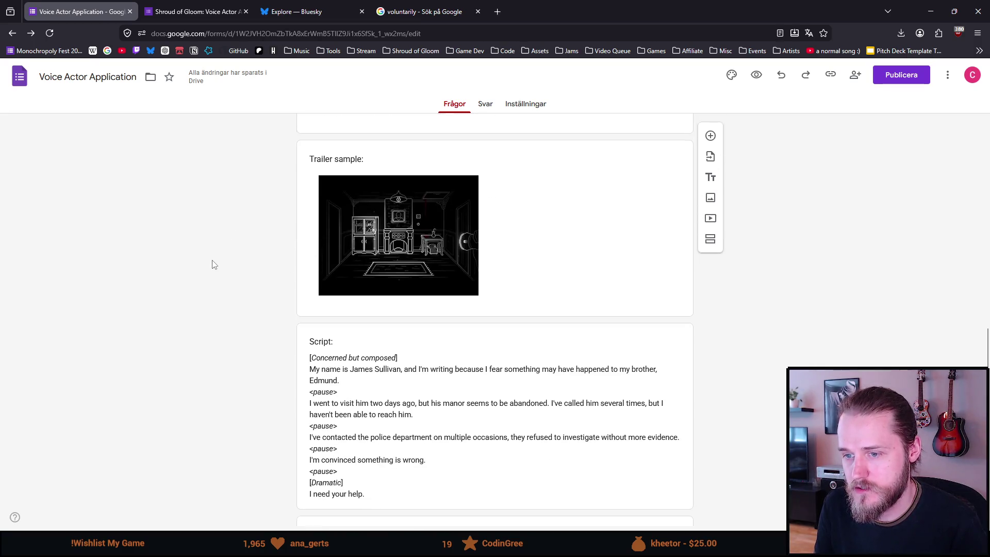
{"action": "scroll", "coordinate": [232, 259], "scroll_direction": "down", "scroll_amount": 2}
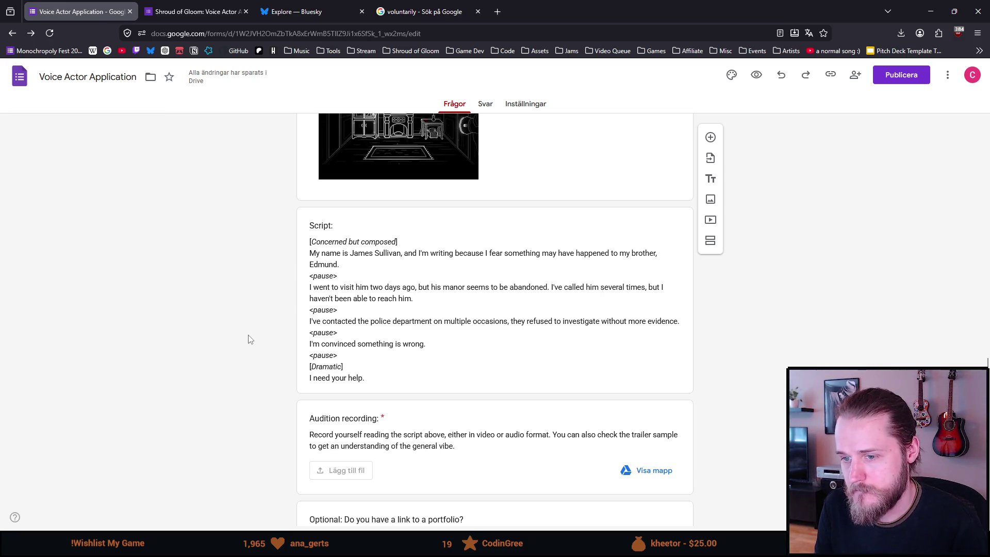
{"action": "scroll", "coordinate": [249, 340], "scroll_direction": "down", "scroll_amount": 1}
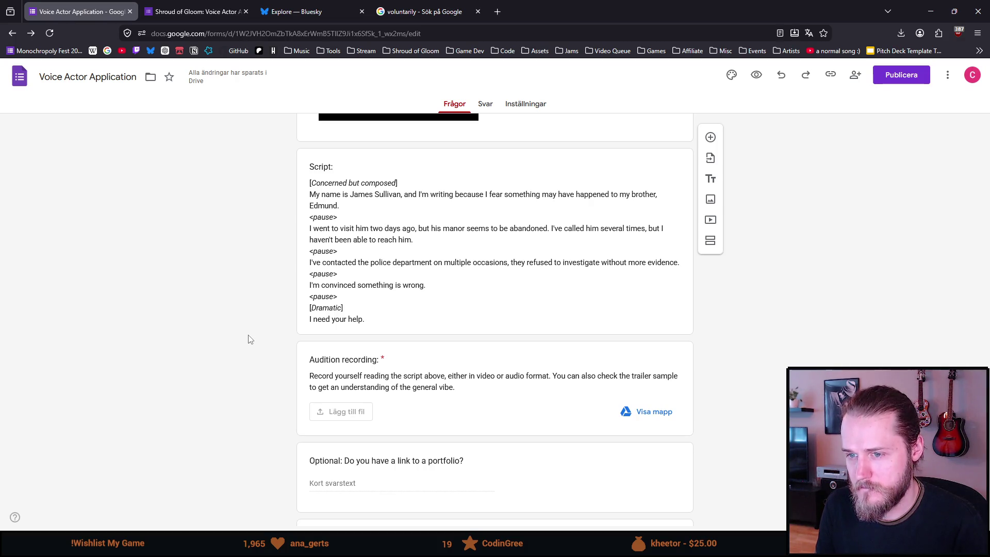
{"action": "scroll", "coordinate": [247, 339], "scroll_direction": "down", "scroll_amount": 3}
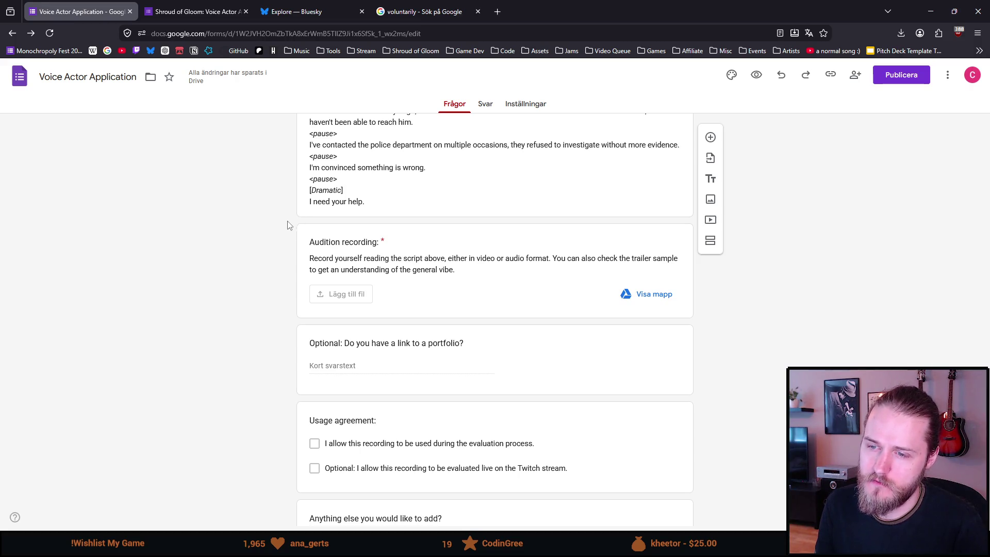
{"action": "scroll", "coordinate": [287, 223], "scroll_direction": "down", "scroll_amount": 2}
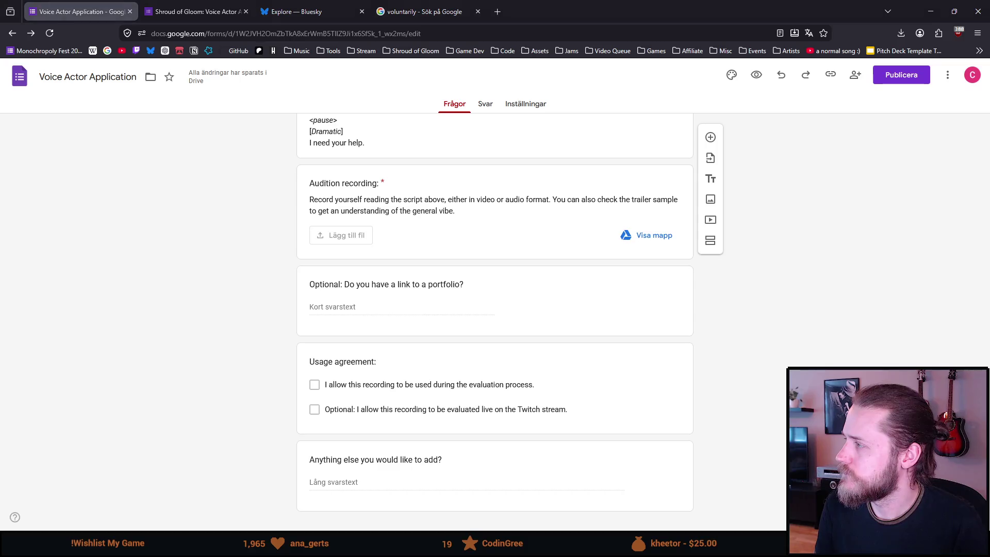
{"action": "scroll", "coordinate": [495, 310], "scroll_direction": "down", "scroll_amount": 1}
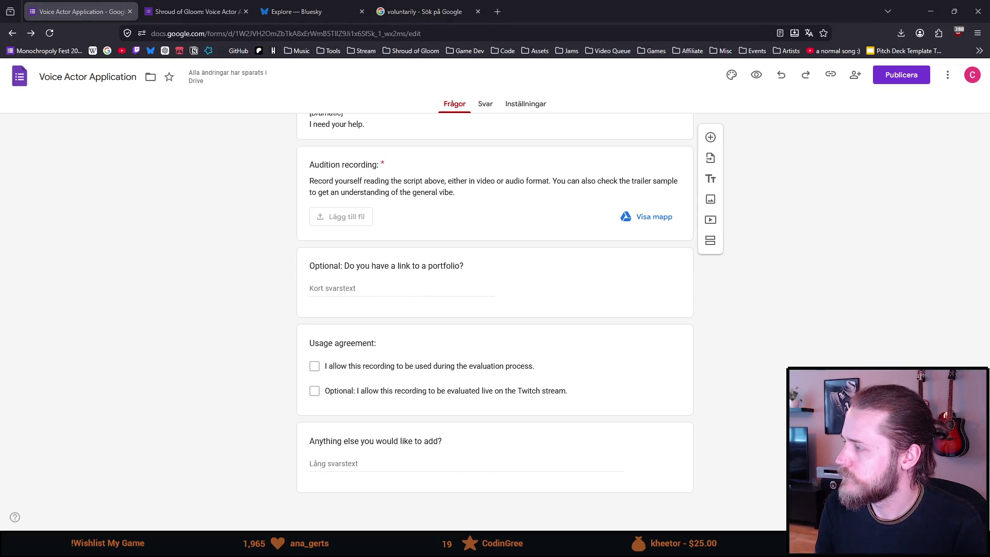
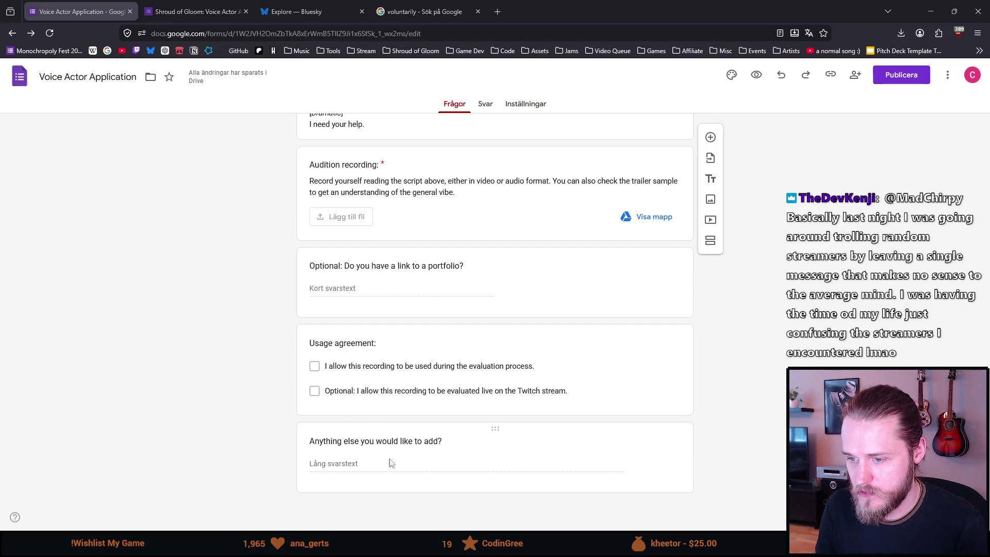
{"action": "scroll", "coordinate": [239, 351], "scroll_direction": "up", "scroll_amount": 3}
{"action": "scroll", "coordinate": [238, 351], "scroll_direction": "up", "scroll_amount": 2}
{"action": "scroll", "coordinate": [231, 375], "scroll_direction": "down", "scroll_amount": 5}
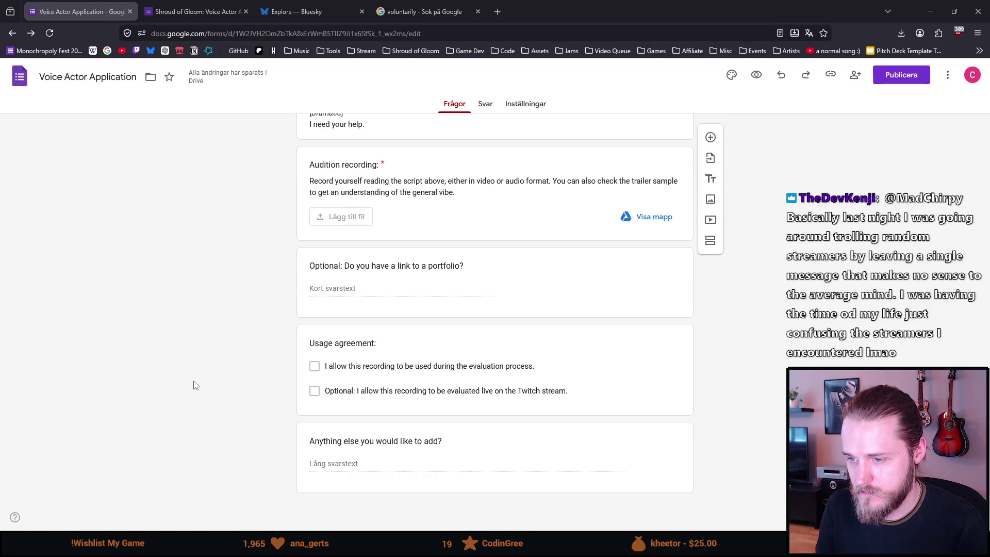
{"action": "scroll", "coordinate": [194, 385], "scroll_direction": "up", "scroll_amount": 1}
{"action": "scroll", "coordinate": [191, 383], "scroll_direction": "up", "scroll_amount": 2}
{"action": "scroll", "coordinate": [192, 382], "scroll_direction": "up", "scroll_amount": 3}
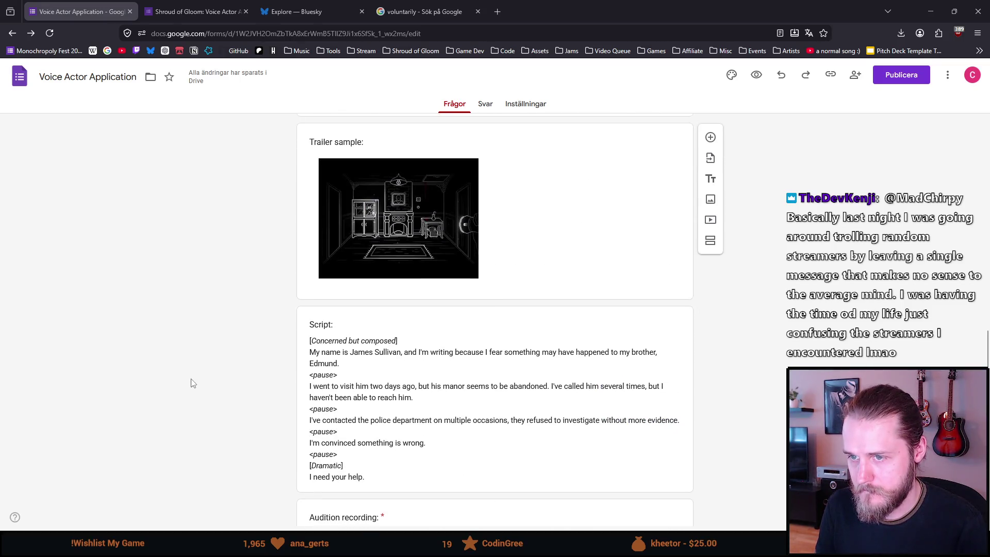
{"action": "scroll", "coordinate": [191, 383], "scroll_direction": "up", "scroll_amount": 2}
{"action": "scroll", "coordinate": [192, 383], "scroll_direction": "up", "scroll_amount": 3}
{"action": "scroll", "coordinate": [192, 382], "scroll_direction": "up", "scroll_amount": 5}
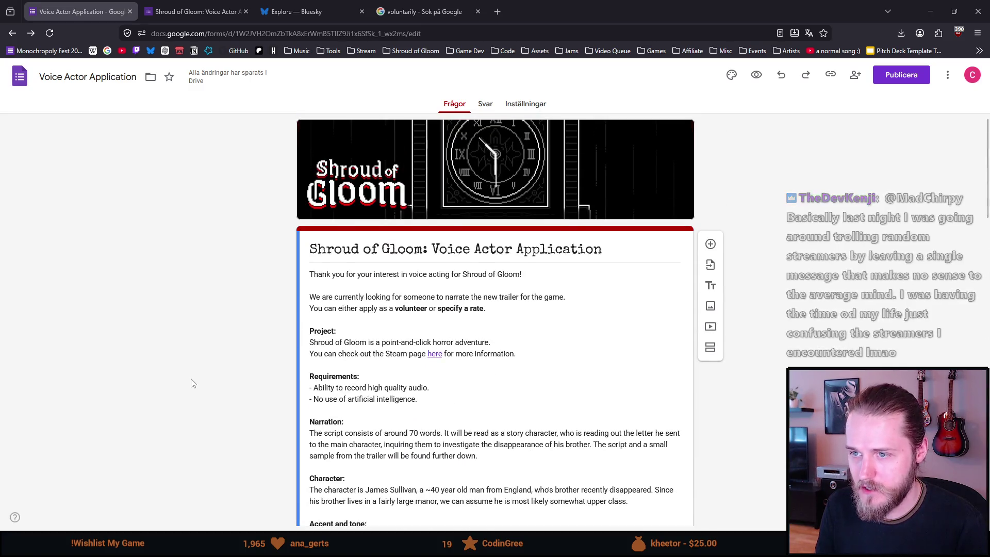
- Discard the outdated preview tab and launch a fresh preview from the form editor
{"action": "left_click", "coordinate": [193, 11]}
{"action": "left_click", "coordinate": [245, 11]}
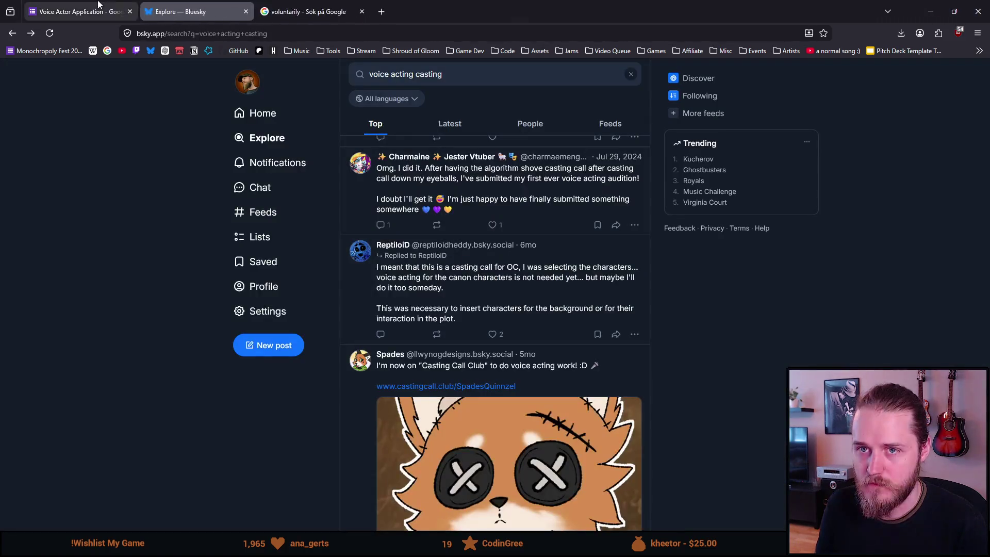
{"action": "left_click", "coordinate": [102, 11]}
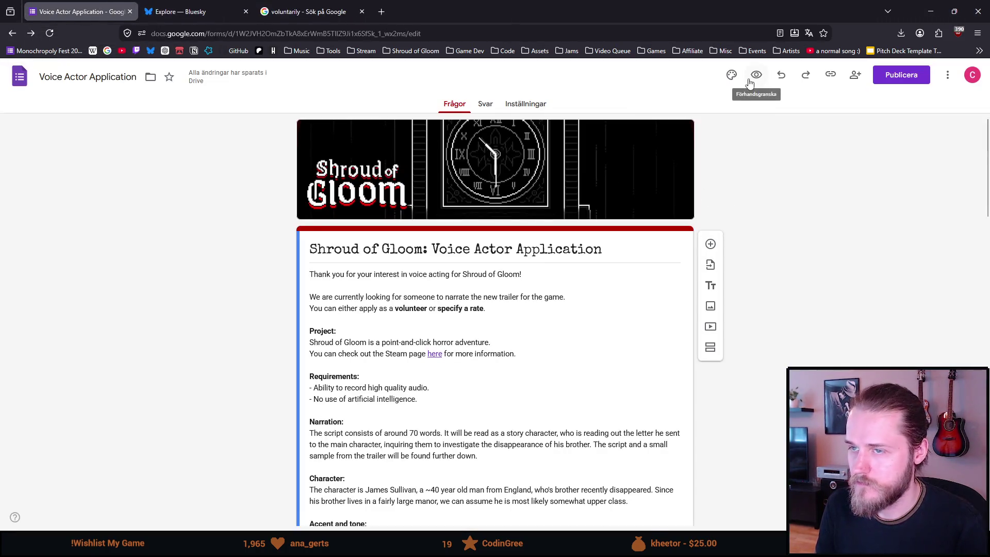
{"action": "left_click", "coordinate": [756, 75]}
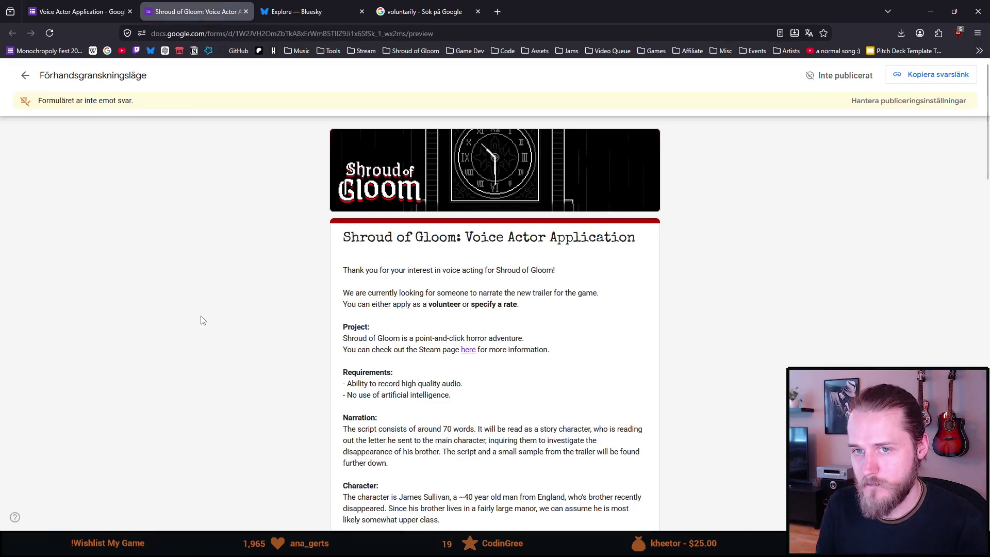
{"action": "scroll", "coordinate": [201, 321], "scroll_direction": "down", "scroll_amount": 1}
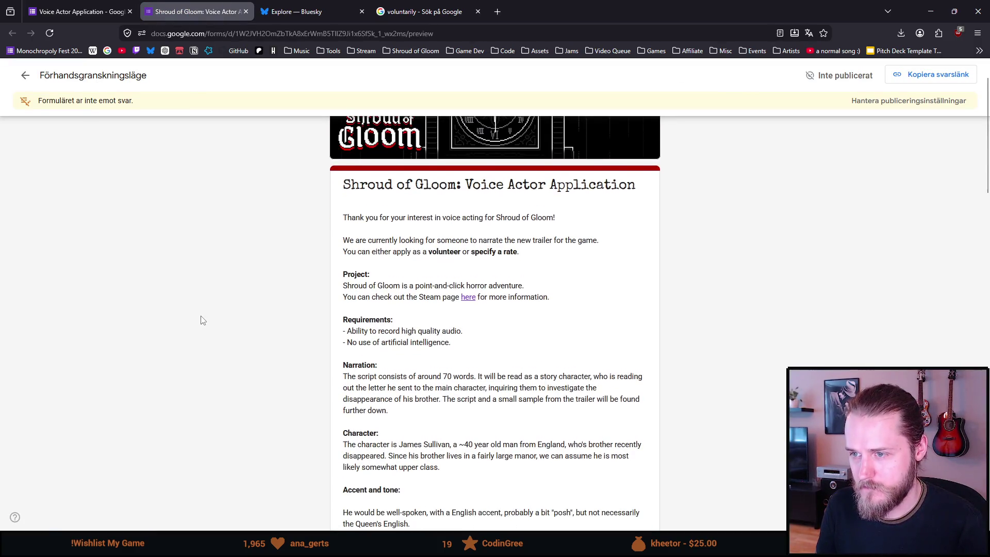
{"action": "scroll", "coordinate": [201, 320], "scroll_direction": "down", "scroll_amount": 1}
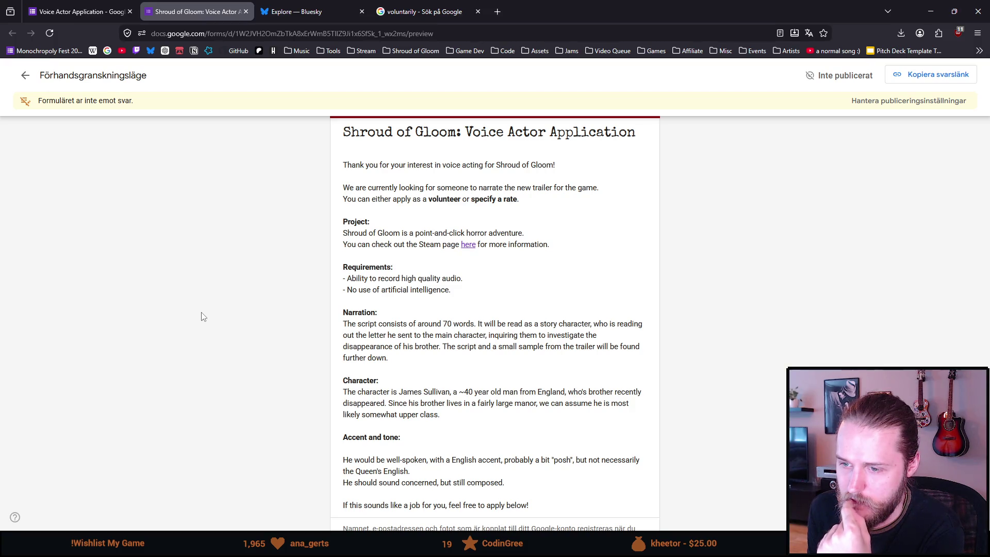
{"action": "scroll", "coordinate": [202, 317], "scroll_direction": "down", "scroll_amount": 1}
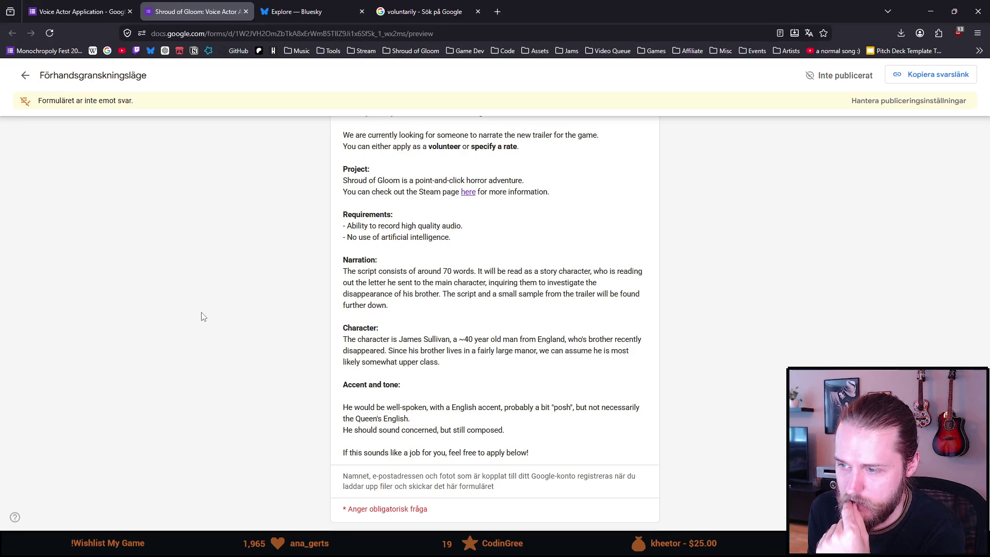
{"action": "scroll", "coordinate": [202, 316], "scroll_direction": "down", "scroll_amount": 1}
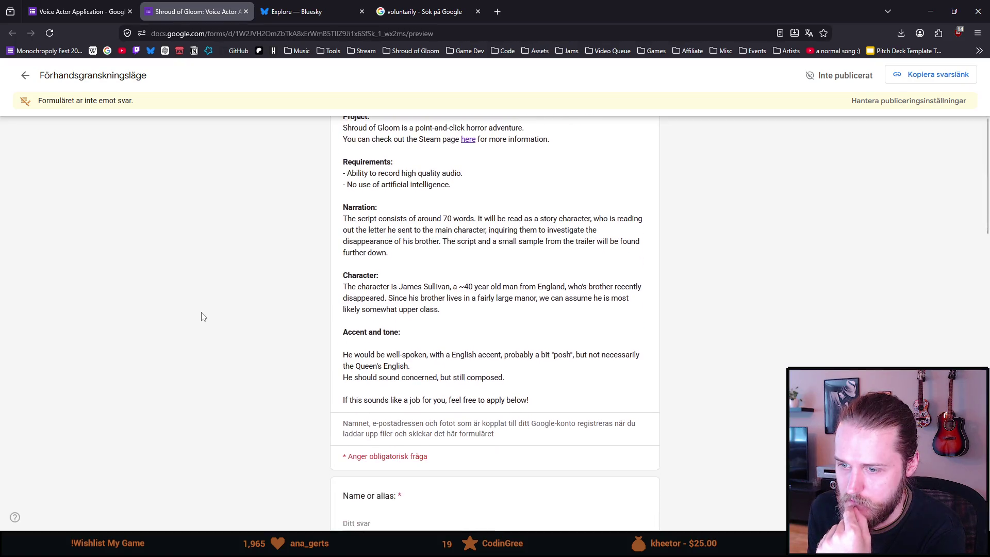
- Return from the preview tab to the form editor after reading the description
{"action": "left_click", "coordinate": [109, 11]}
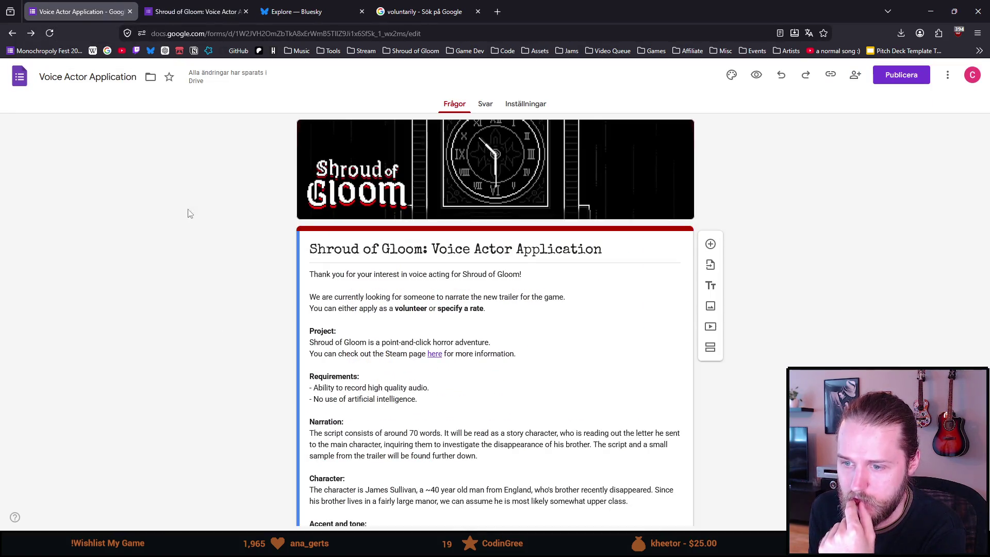
{"action": "scroll", "coordinate": [322, 399], "scroll_direction": "down", "scroll_amount": 1}
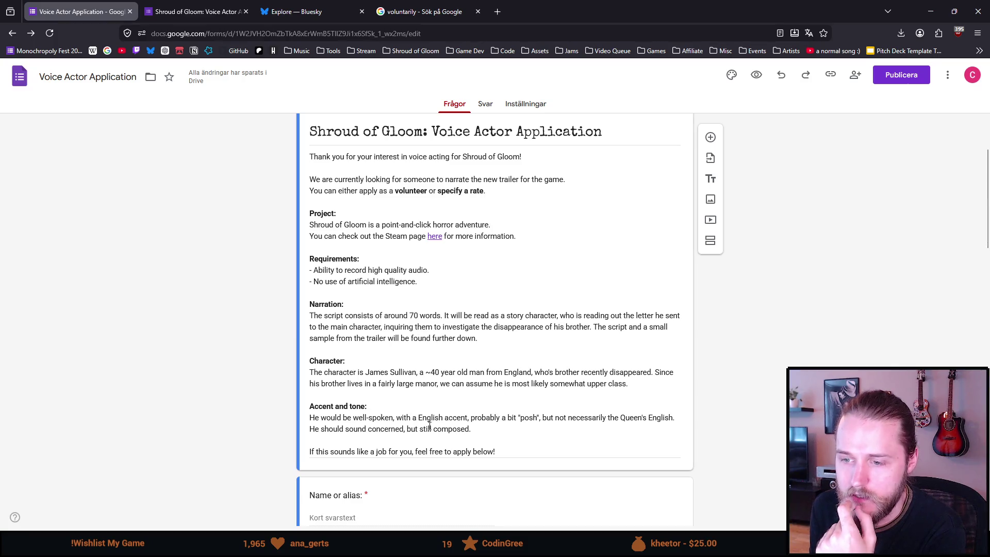
- Fix the line break after 'Accent and tone:' in the description and check it in the preview
{"action": "left_click", "coordinate": [197, 12]}
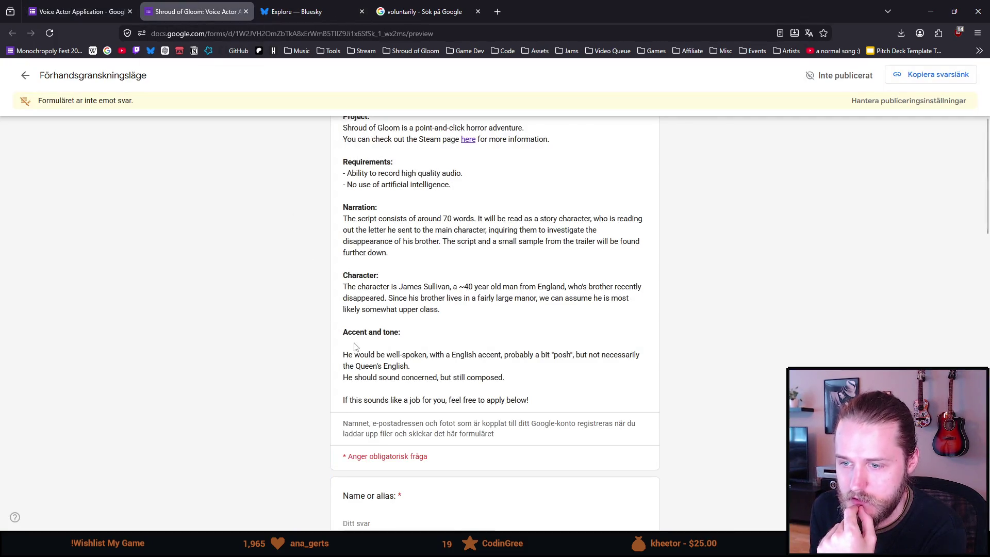
{"action": "left_click", "coordinate": [77, 12]}
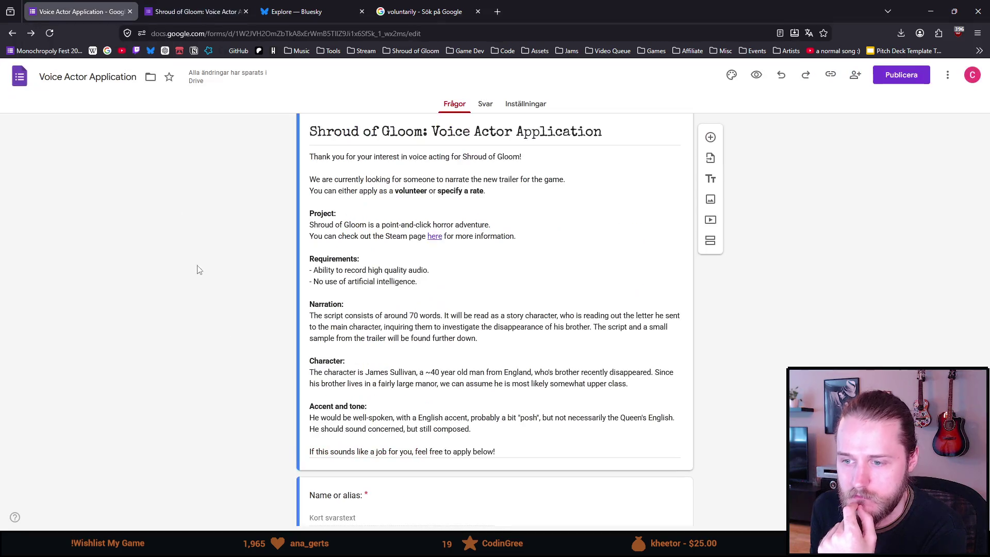
{"action": "left_click", "coordinate": [311, 417]}
{"action": "key", "text": "ctrl+a"}
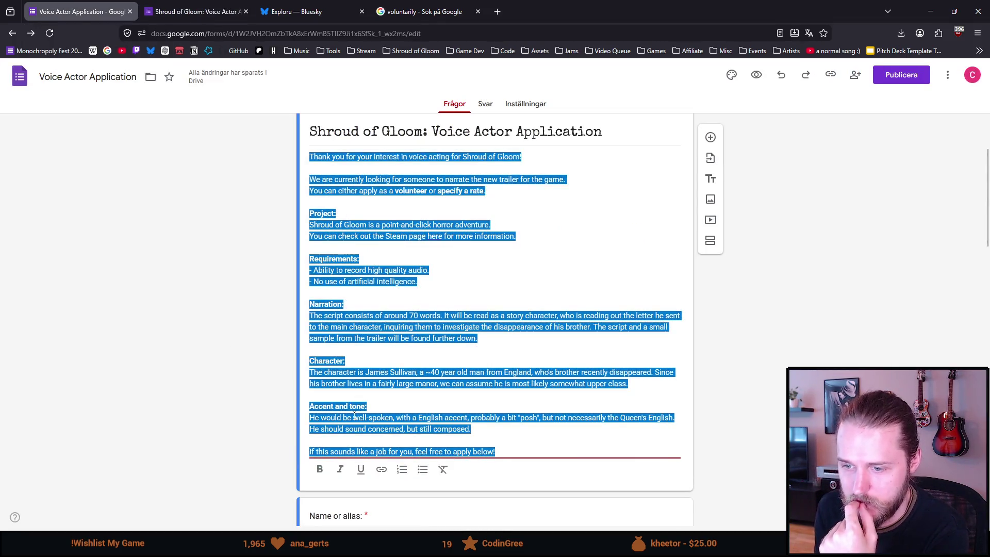
{"action": "left_click", "coordinate": [311, 418]}
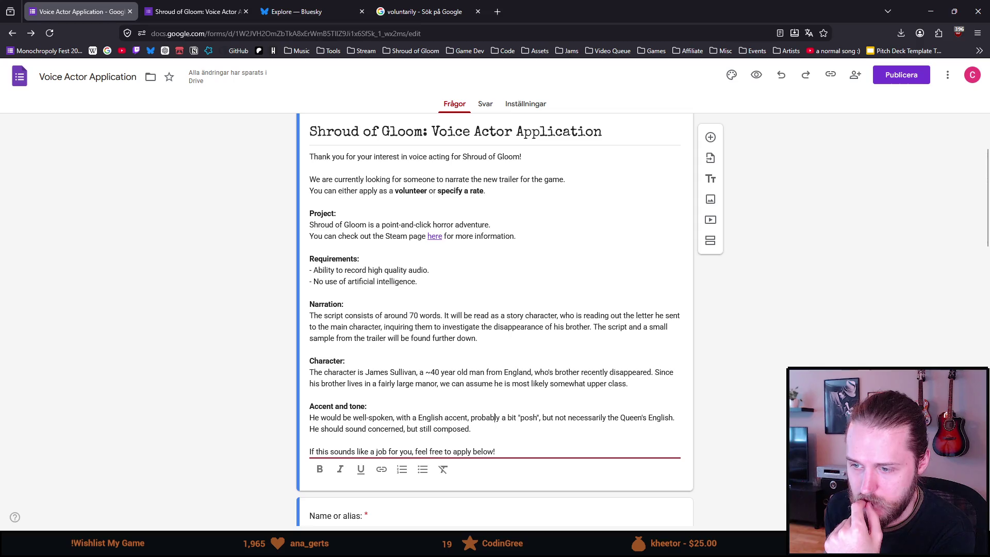
{"action": "key", "text": "Left"}
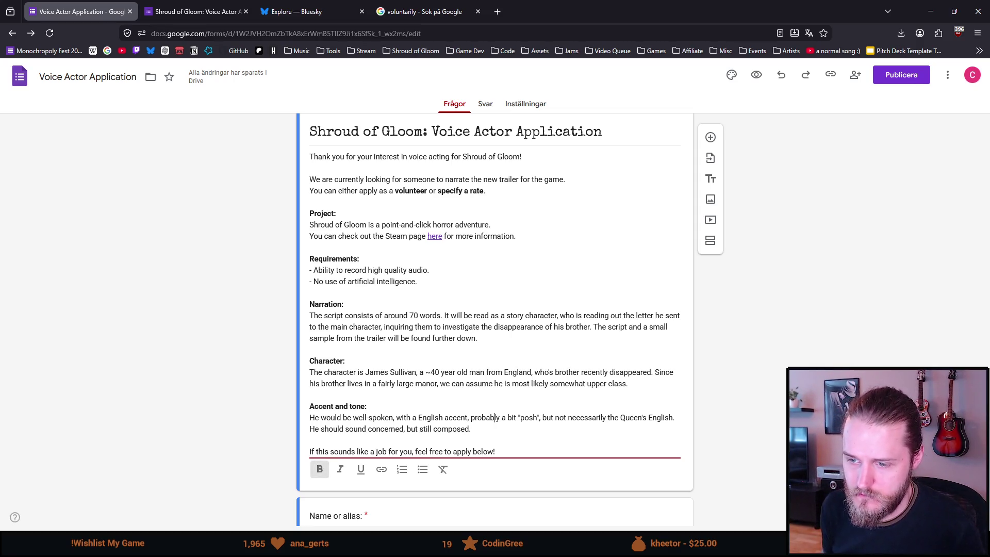
{"action": "key", "text": "Delete"}
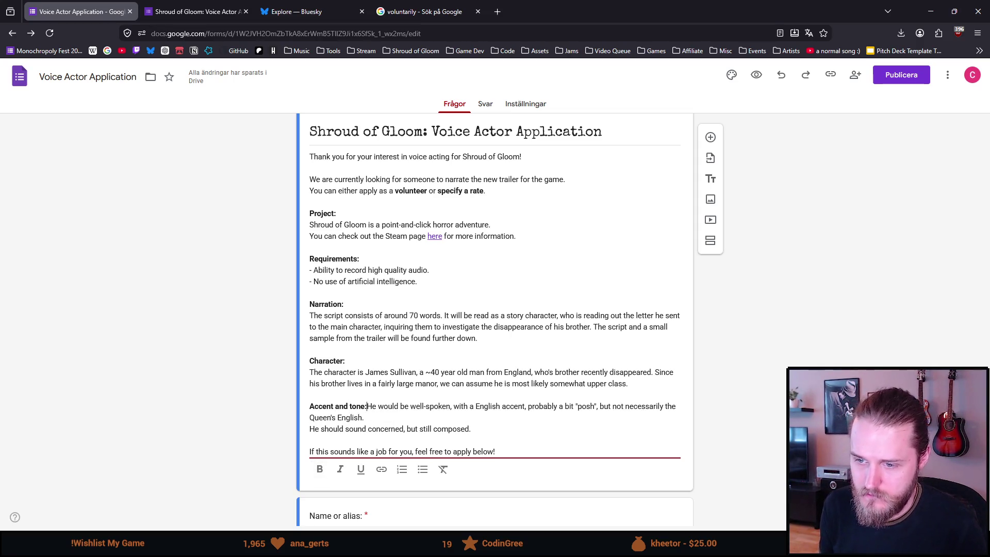
{"action": "key", "text": "Return"}
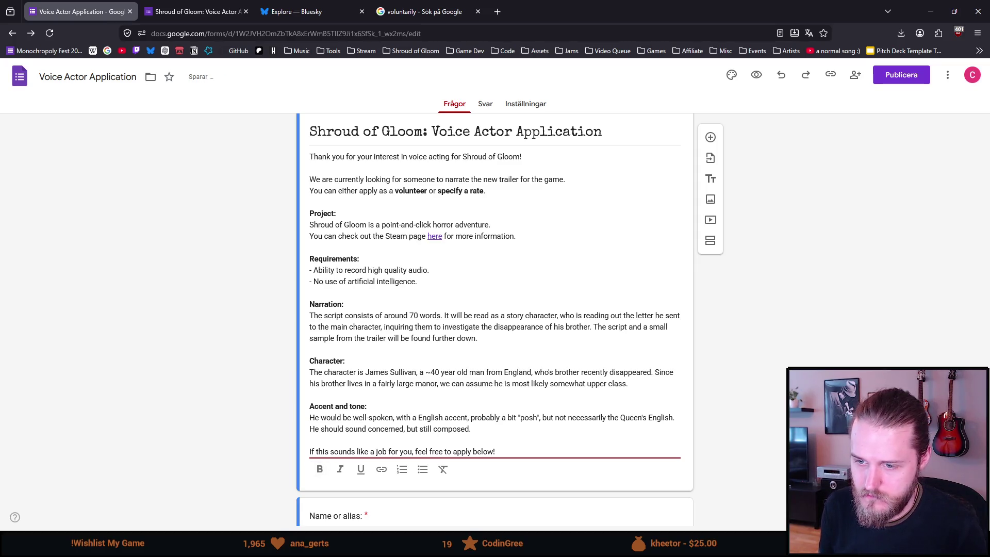
{"action": "left_click", "coordinate": [185, 338]}
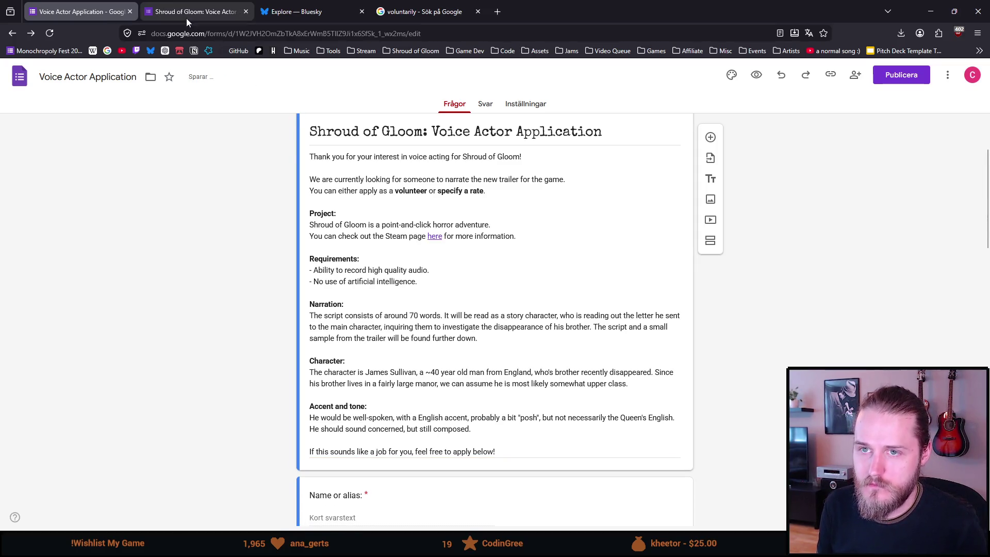
{"action": "left_click", "coordinate": [186, 17]}
{"action": "scroll", "coordinate": [176, 256], "scroll_direction": "down", "scroll_amount": 2}
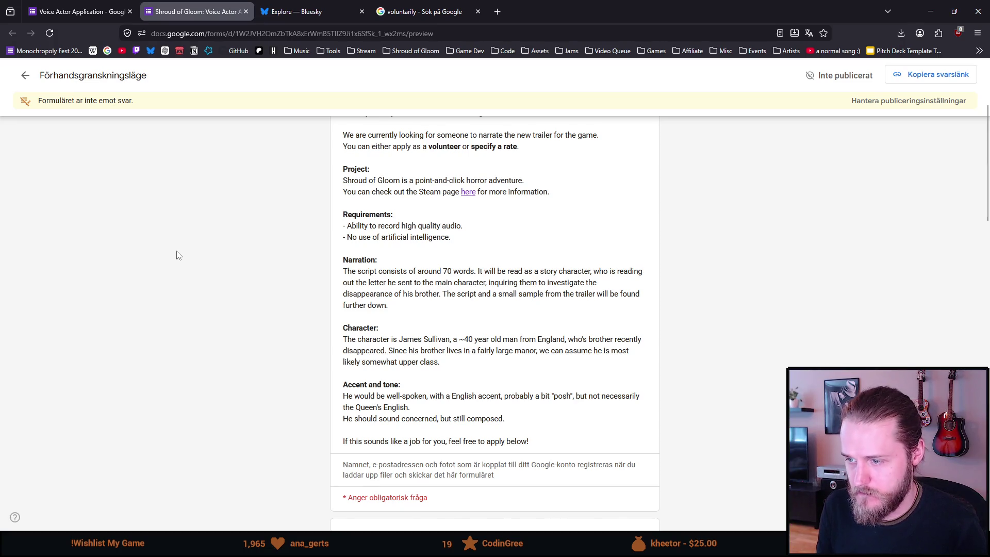
- Join 'He should sound concerned' onto the Queen's English line and reload the preview
{"action": "left_click", "coordinate": [78, 12]}
{"action": "left_click", "coordinate": [311, 430]}
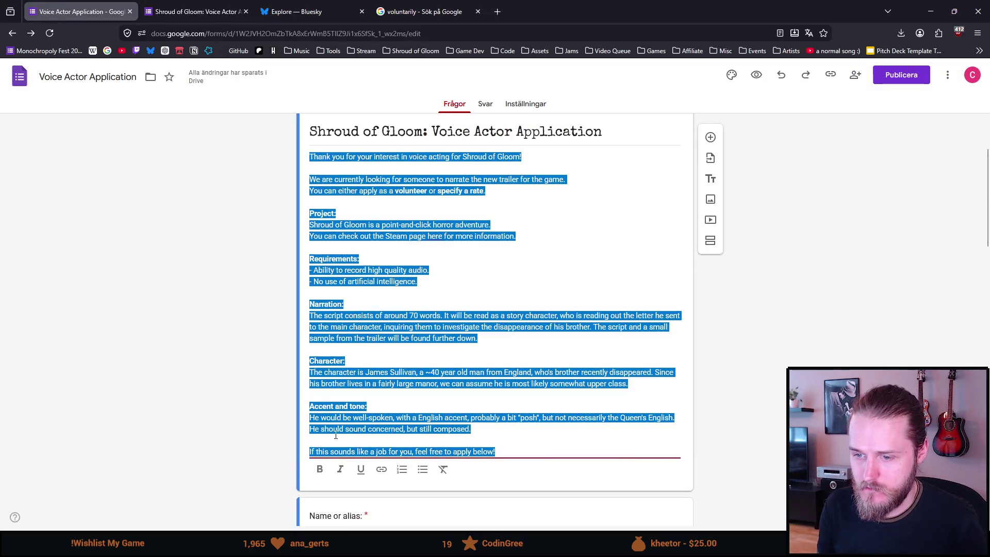
{"action": "left_click", "coordinate": [321, 428]}
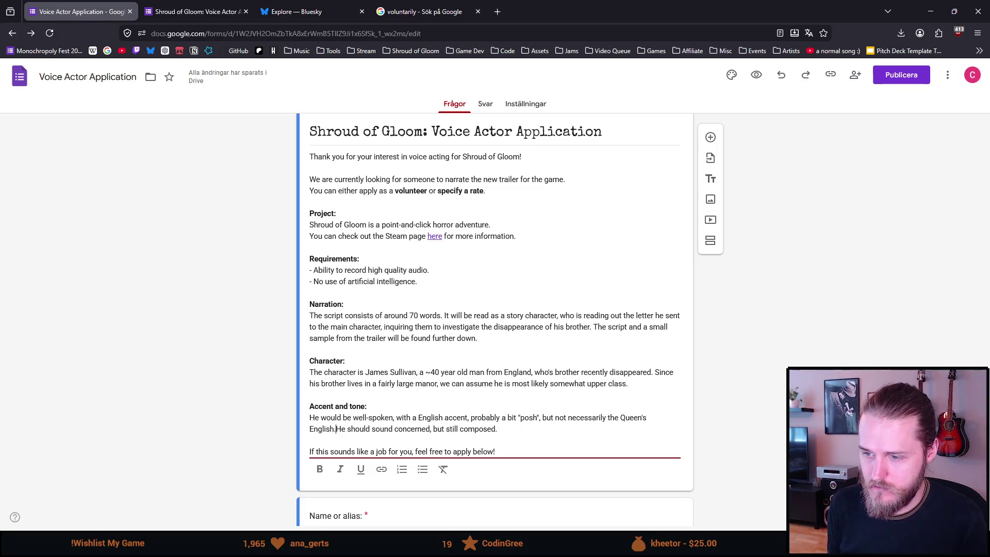
{"action": "left_click", "coordinate": [173, 372]}
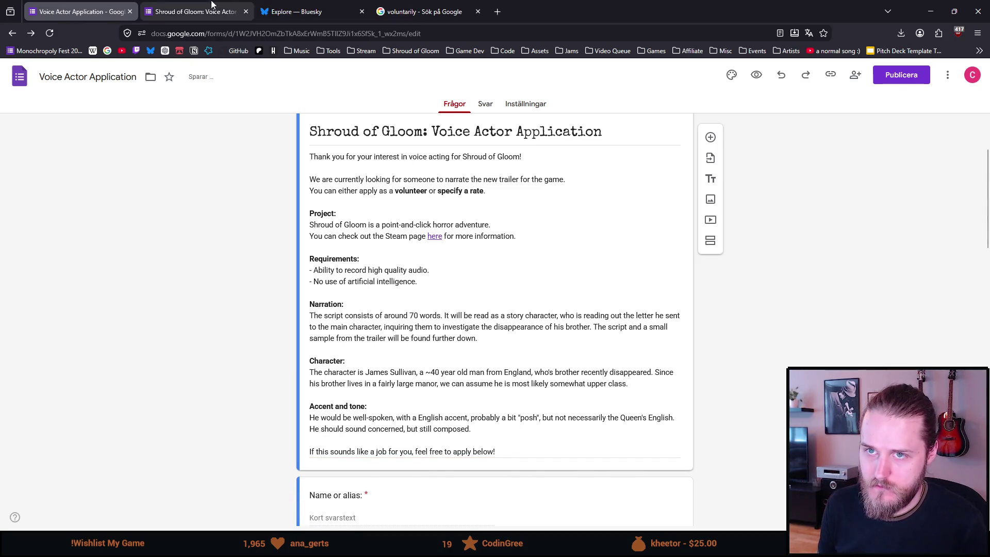
{"action": "left_click", "coordinate": [193, 12]}
{"action": "left_click", "coordinate": [50, 32]}
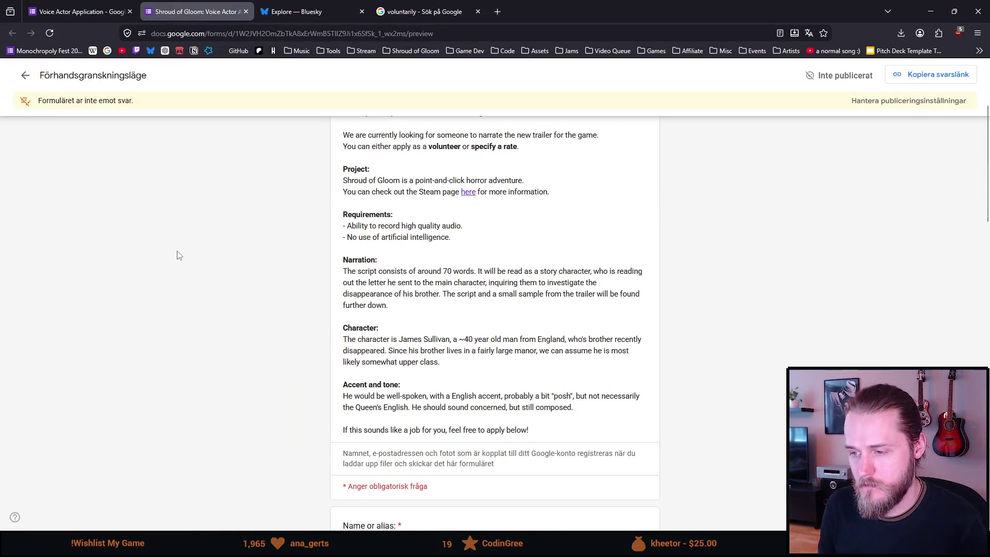
{"action": "scroll", "coordinate": [177, 255], "scroll_direction": "down", "scroll_amount": 1}
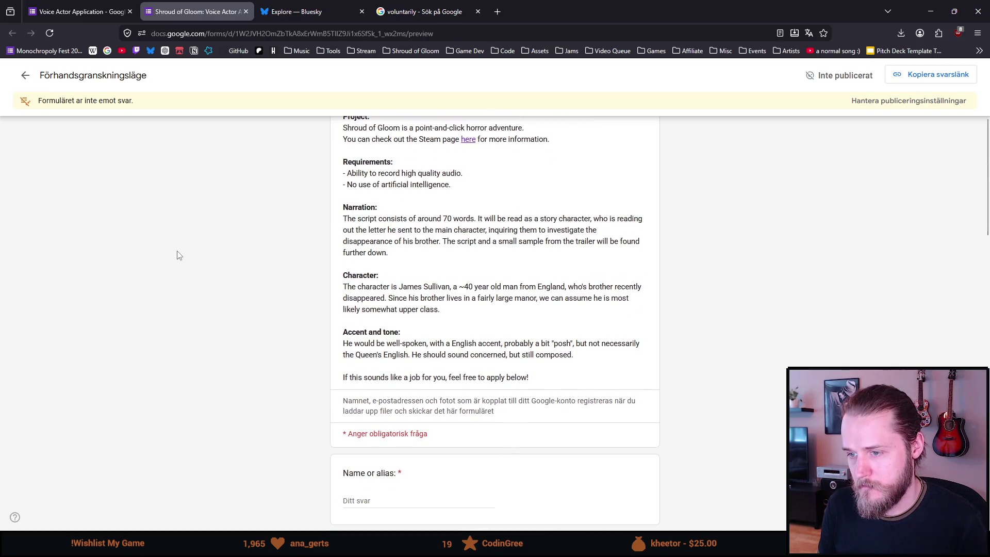
{"action": "scroll", "coordinate": [178, 255], "scroll_direction": "down", "scroll_amount": 2}
{"action": "scroll", "coordinate": [178, 255], "scroll_direction": "down", "scroll_amount": 1}
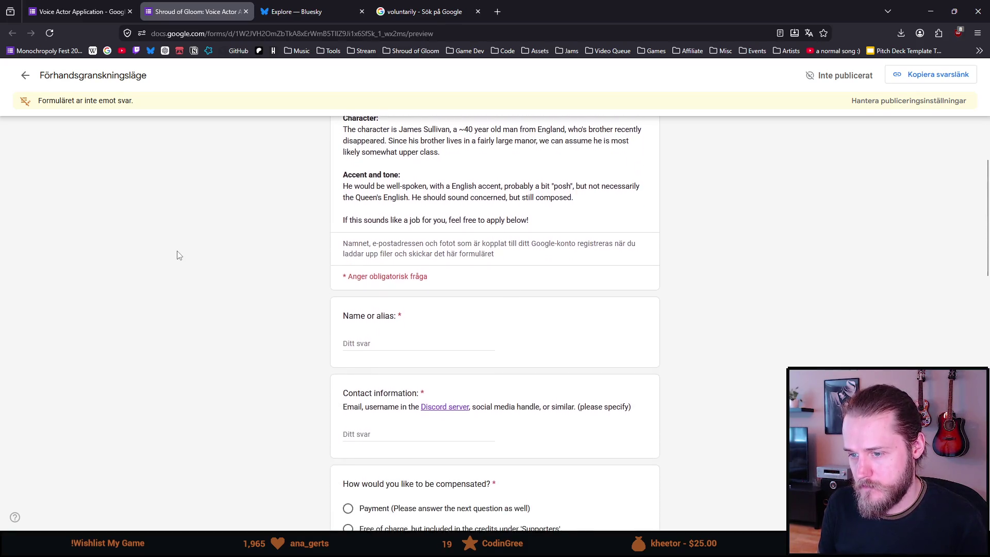
{"action": "scroll", "coordinate": [177, 255], "scroll_direction": "down", "scroll_amount": 1}
{"action": "scroll", "coordinate": [178, 256], "scroll_direction": "down", "scroll_amount": 2}
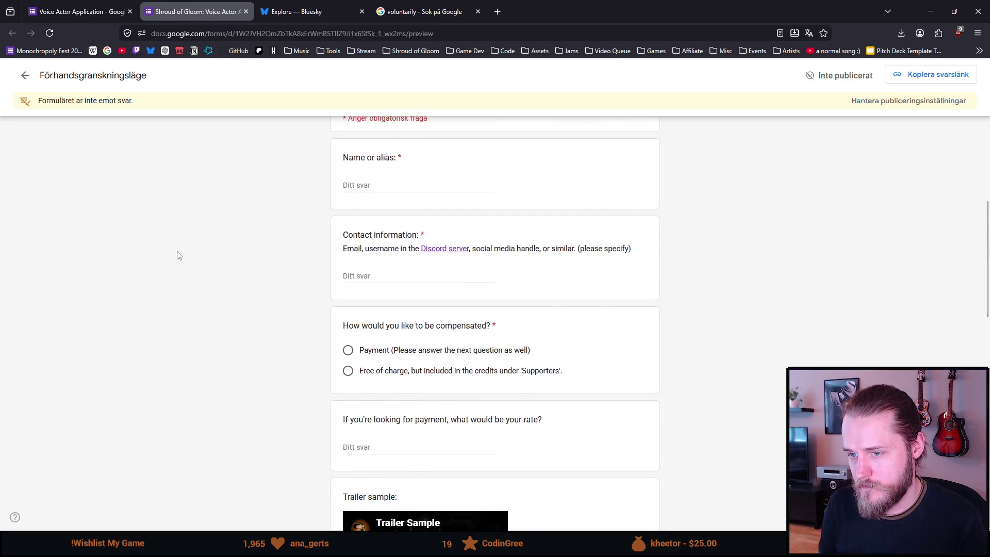
{"action": "scroll", "coordinate": [177, 256], "scroll_direction": "down", "scroll_amount": 1}
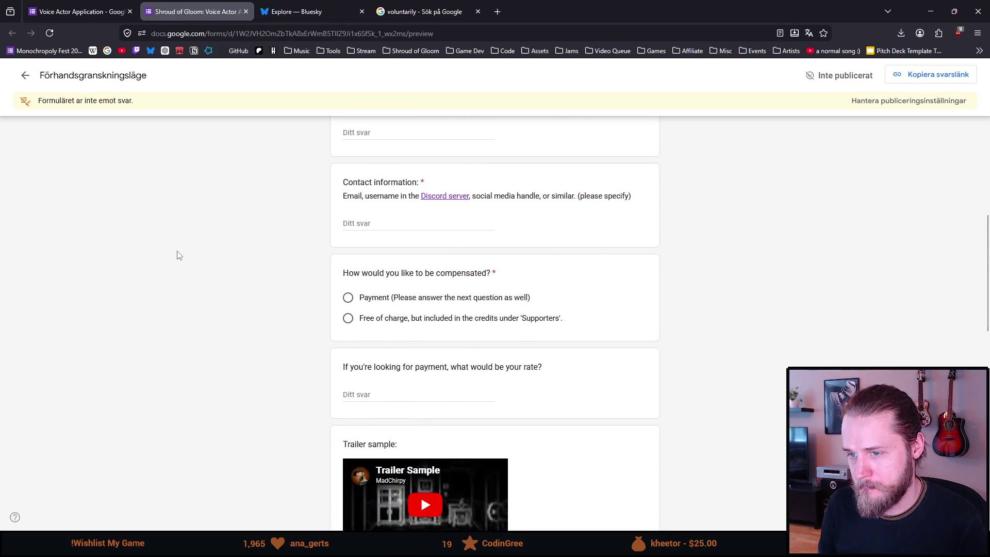
{"action": "scroll", "coordinate": [177, 255], "scroll_direction": "down", "scroll_amount": 1}
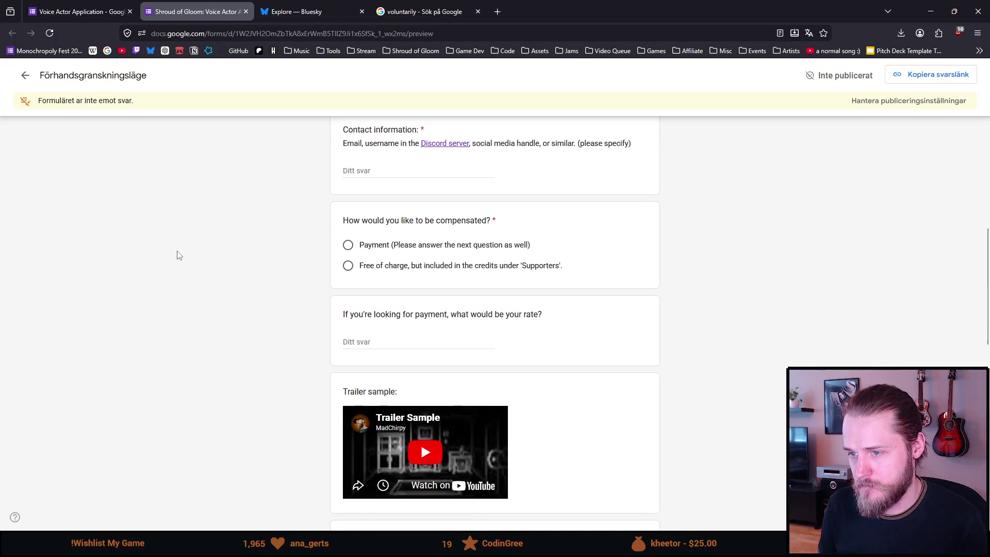
{"action": "scroll", "coordinate": [177, 255], "scroll_direction": "down", "scroll_amount": 1}
{"action": "scroll", "coordinate": [177, 256], "scroll_direction": "down", "scroll_amount": 1}
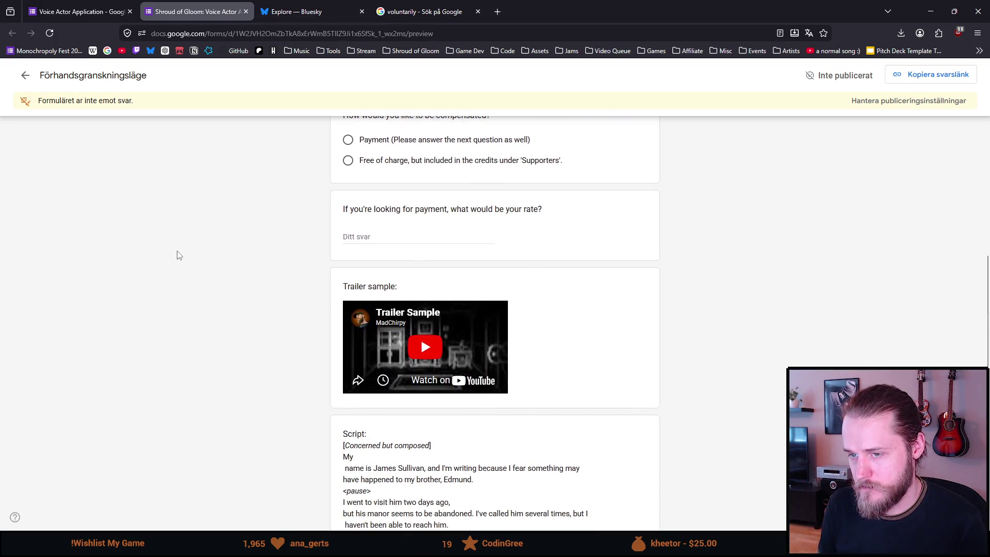
{"action": "scroll", "coordinate": [178, 255], "scroll_direction": "down", "scroll_amount": 1}
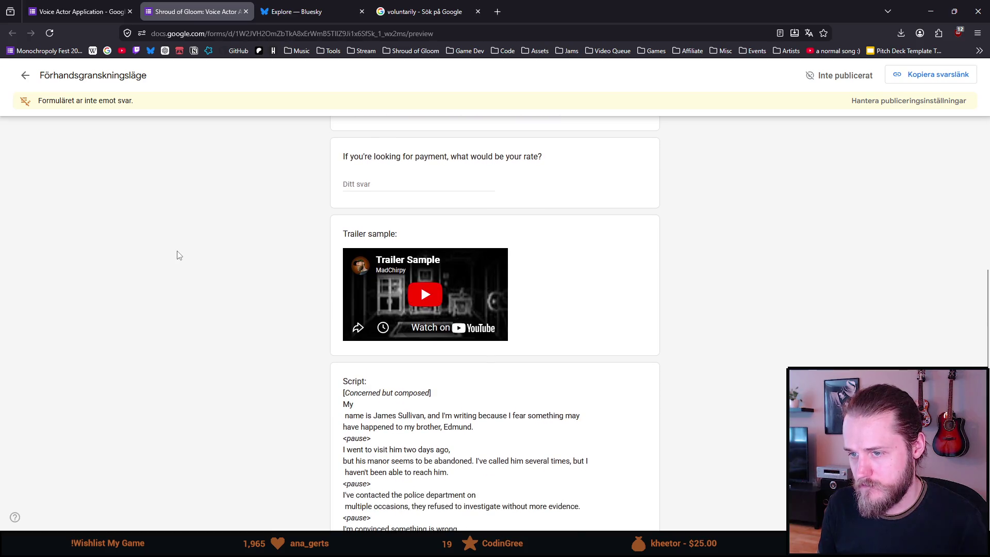
- Play the embedded eight-second trailer sample, then switch to the DaVinci Resolve project
{"action": "left_click", "coordinate": [425, 294]}
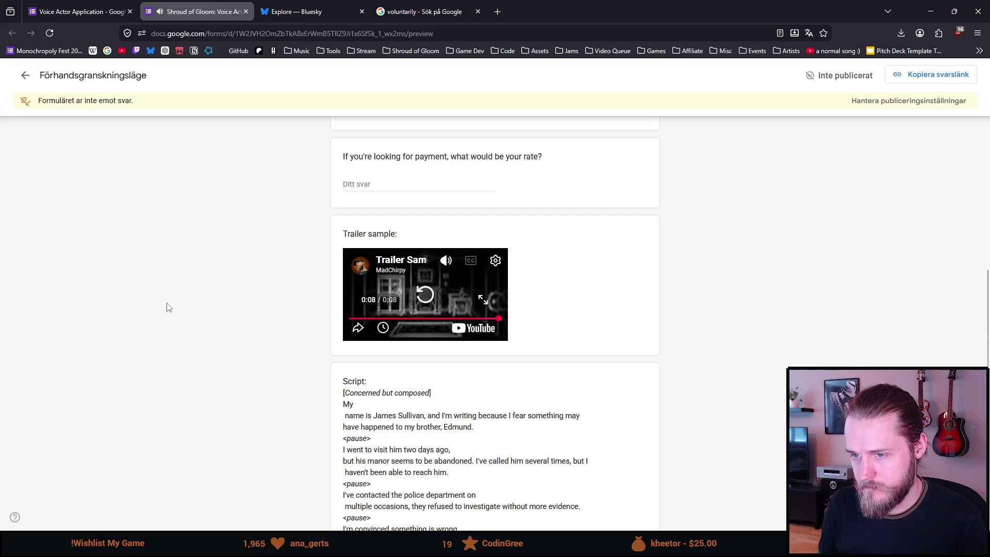
{"action": "scroll", "coordinate": [168, 308], "scroll_direction": "down", "scroll_amount": 1}
{"action": "scroll", "coordinate": [167, 307], "scroll_direction": "down", "scroll_amount": 2}
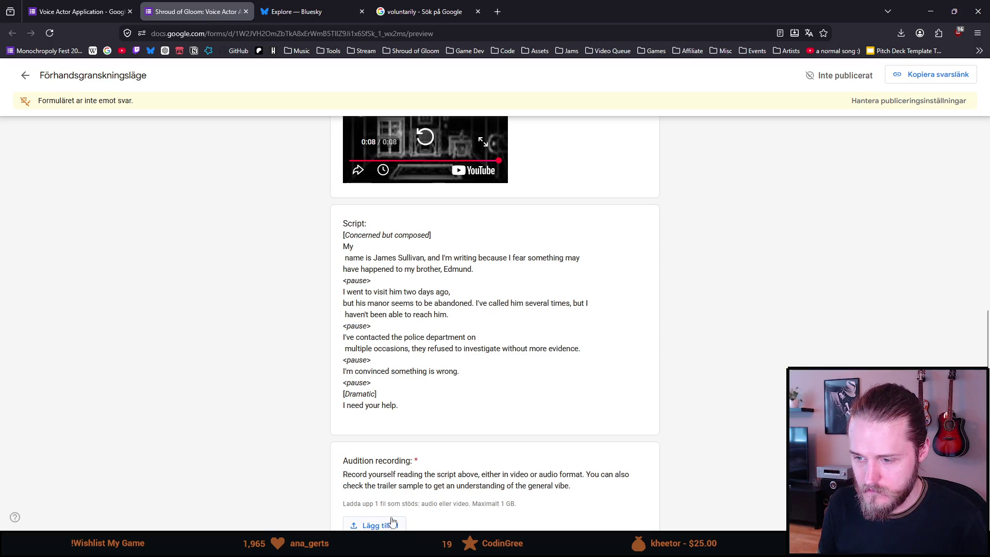
{"action": "key", "text": "alt+Tab"}
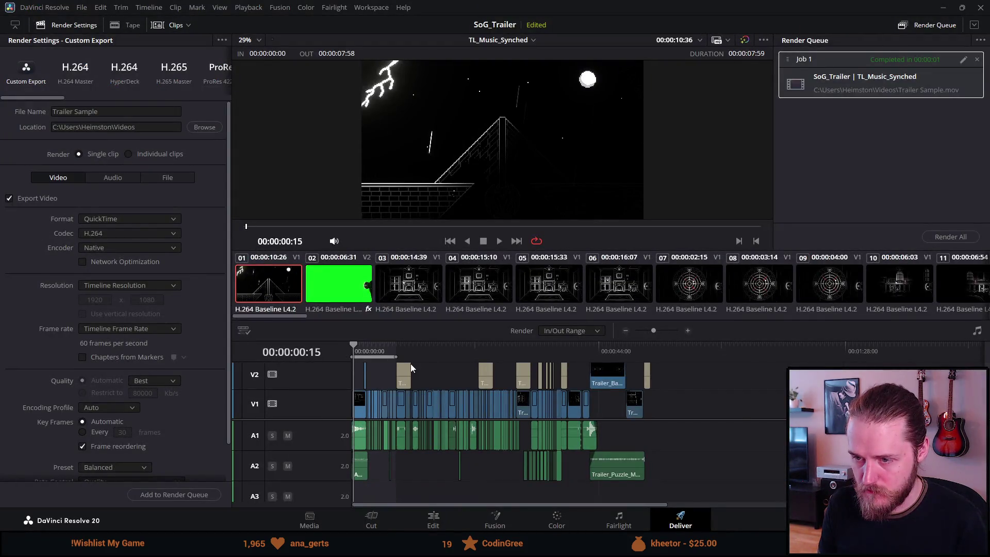
{"action": "scroll", "coordinate": [411, 364], "scroll_direction": "up", "scroll_amount": 2}
{"action": "scroll", "coordinate": [420, 367], "scroll_direction": "up", "scroll_amount": 1}
{"action": "scroll", "coordinate": [426, 349], "scroll_direction": "up", "scroll_amount": 1}
- Switch looped playback off and play the trailer from eight seconds through the keypad and staircase shots
{"action": "left_click", "coordinate": [467, 348]}
{"action": "key", "text": "space"}
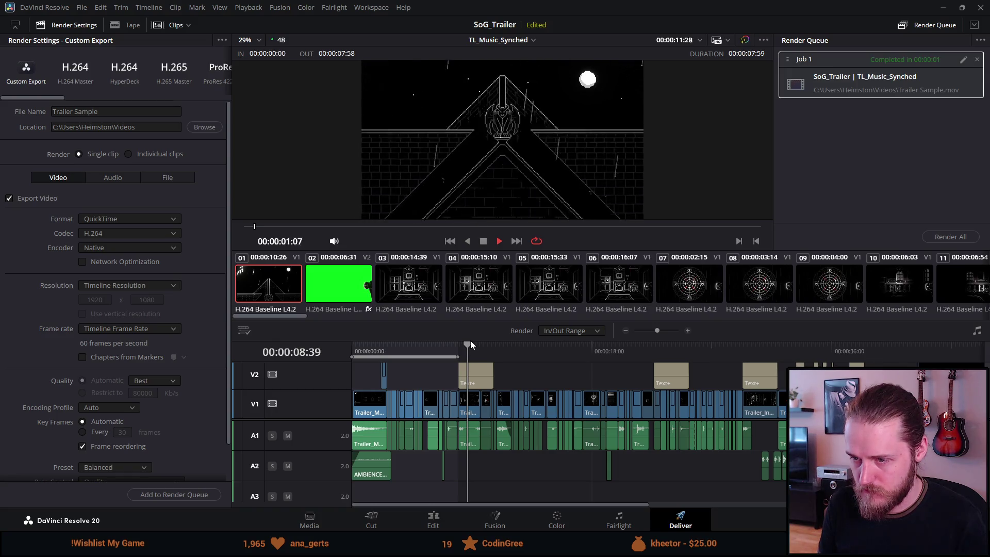
{"action": "left_click", "coordinate": [534, 241]}
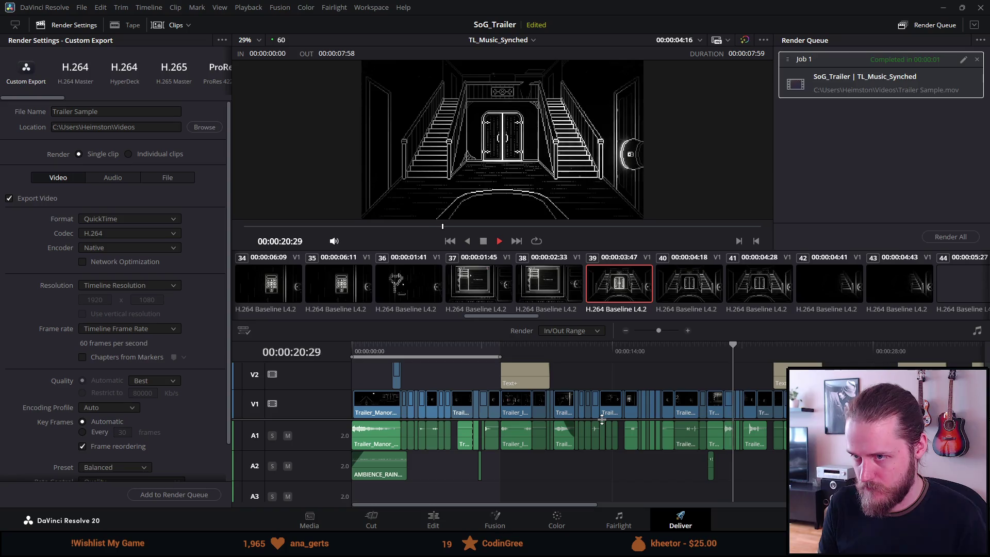
{"action": "key", "text": "space"}
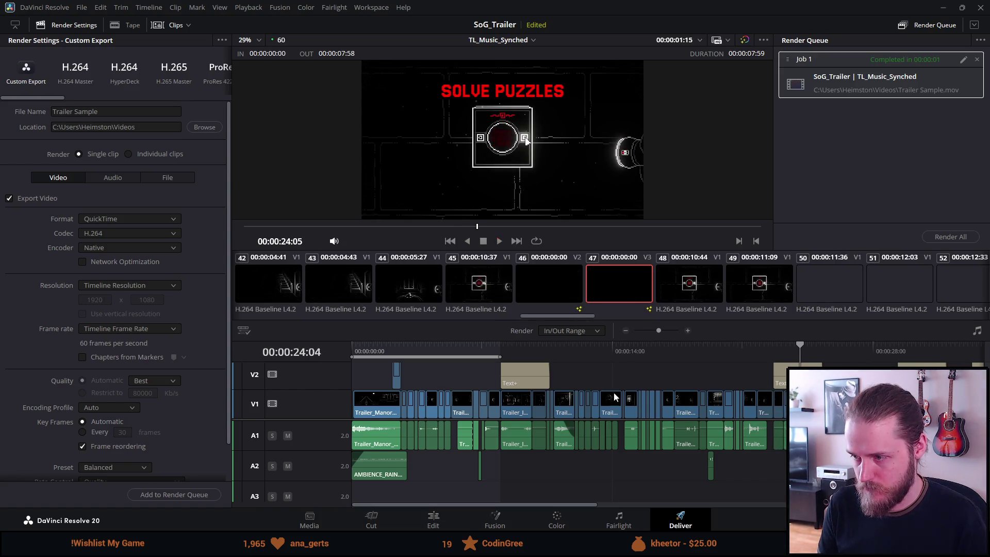
{"action": "key", "text": "space"}
{"action": "left_click", "coordinate": [622, 350]}
{"action": "key", "text": "space"}
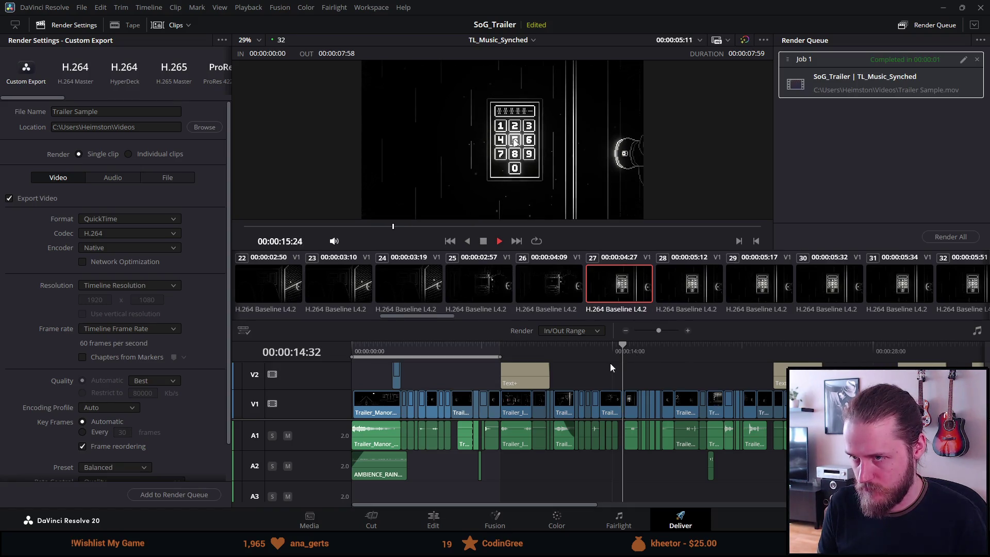
{"action": "left_click", "coordinate": [763, 347]}
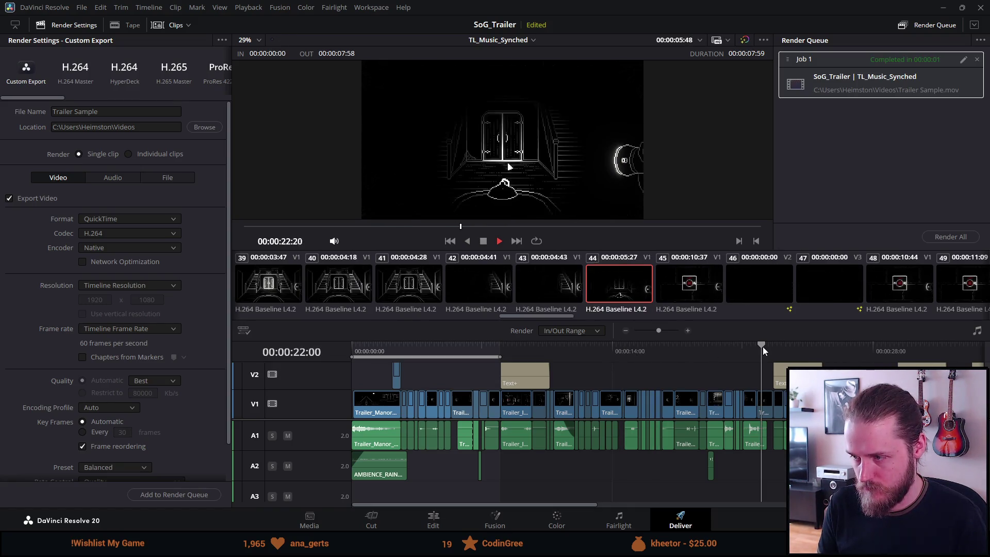
{"action": "left_click", "coordinate": [733, 345]}
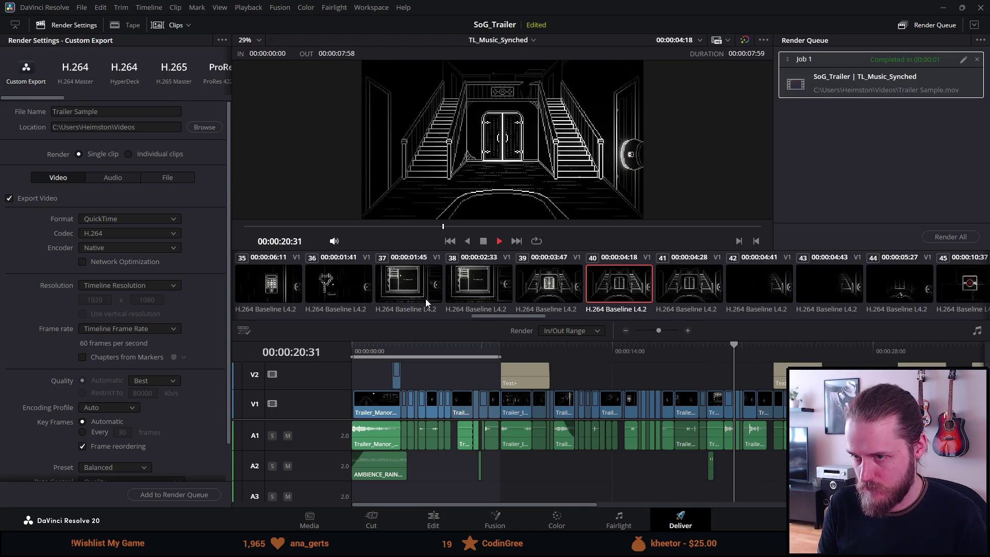
{"action": "scroll", "coordinate": [581, 406], "scroll_direction": "down", "scroll_amount": 1}
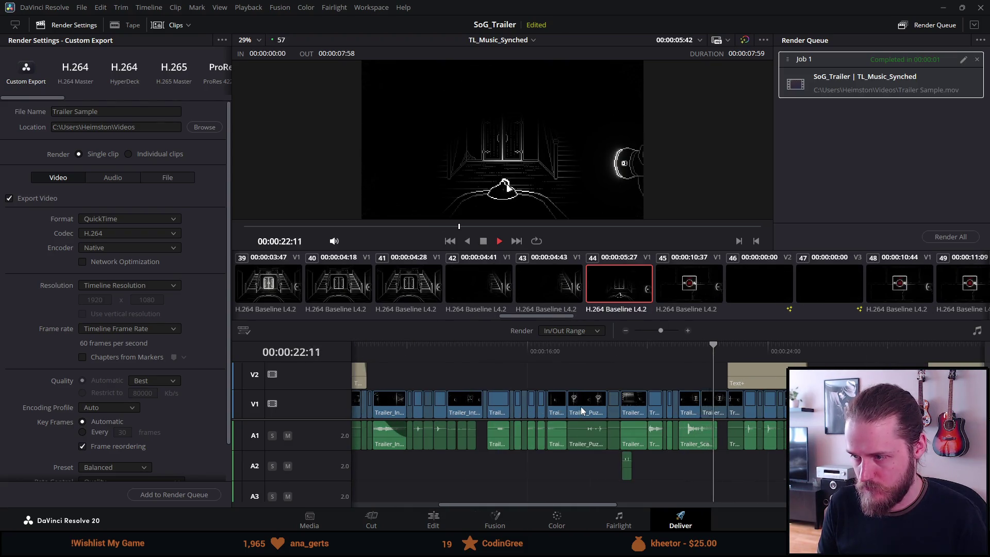
{"action": "scroll", "coordinate": [580, 406], "scroll_direction": "down", "scroll_amount": 1}
{"action": "scroll", "coordinate": [580, 405], "scroll_direction": "up", "scroll_amount": 1}
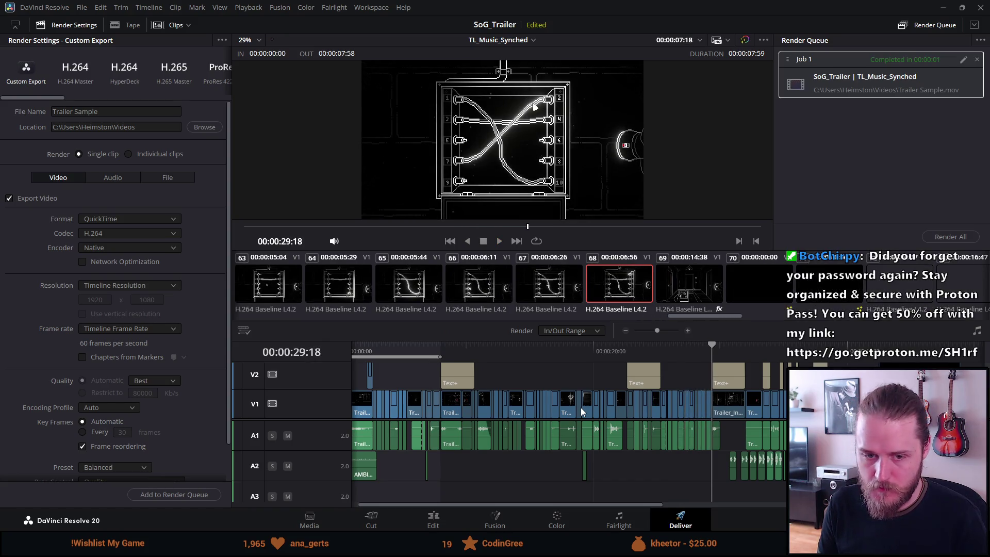
{"action": "scroll", "coordinate": [581, 407], "scroll_direction": "down", "scroll_amount": 1}
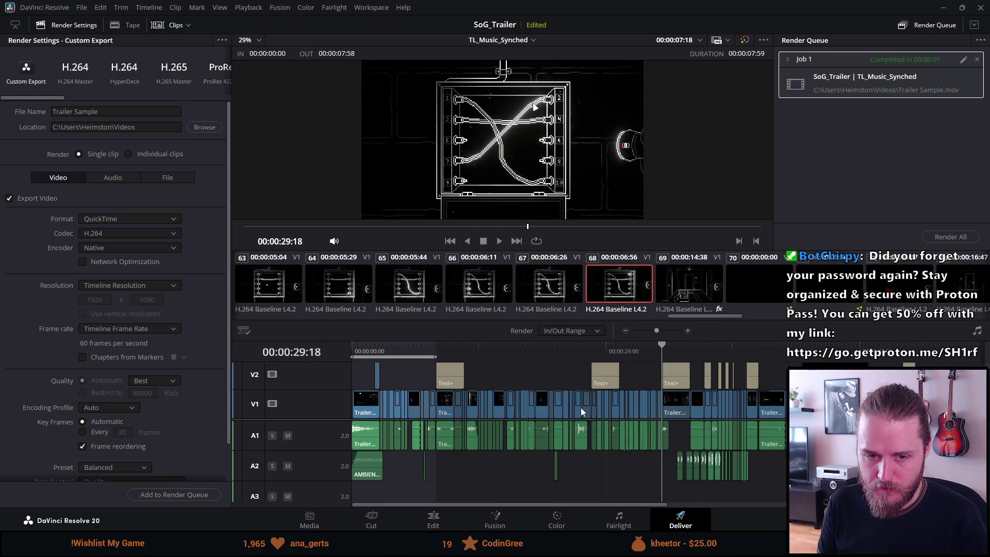
- Scrub and replay the staircase shot through to the end of the SOLVE PUZZLES title
{"action": "left_click", "coordinate": [435, 347]}
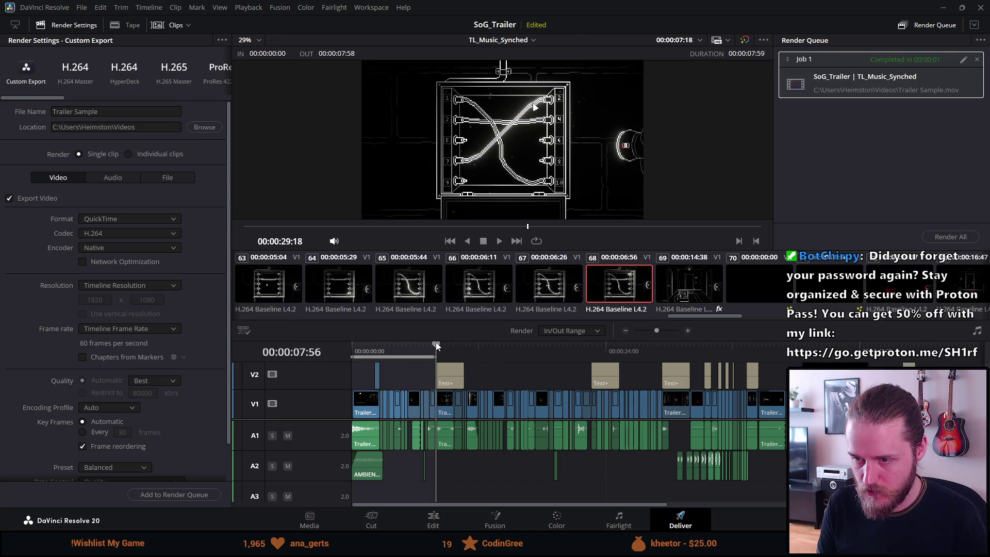
{"action": "scroll", "coordinate": [678, 352], "scroll_direction": "up", "scroll_amount": 2}
{"action": "left_click", "coordinate": [678, 352]}
{"action": "left_click", "coordinate": [755, 353]}
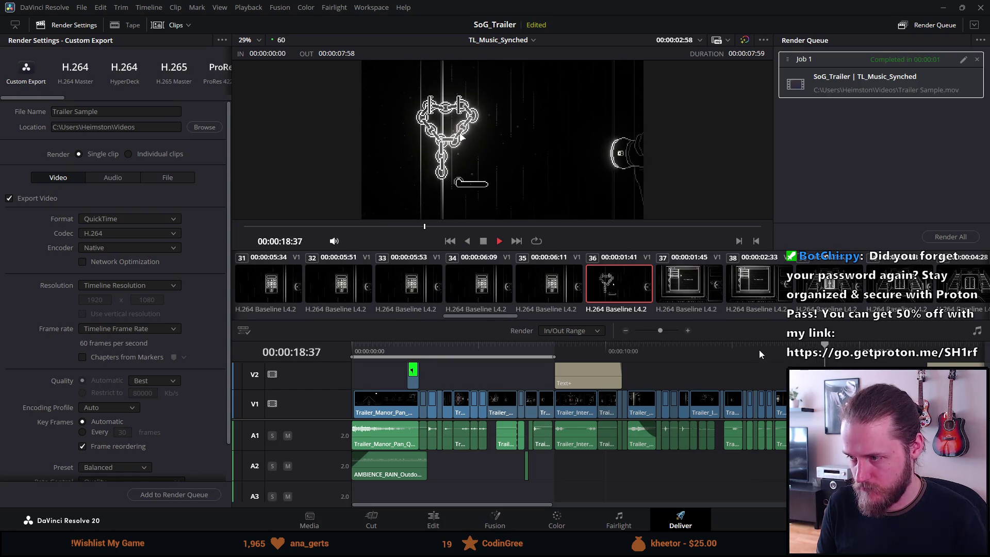
{"action": "scroll", "coordinate": [708, 415], "scroll_direction": "down", "scroll_amount": 2}
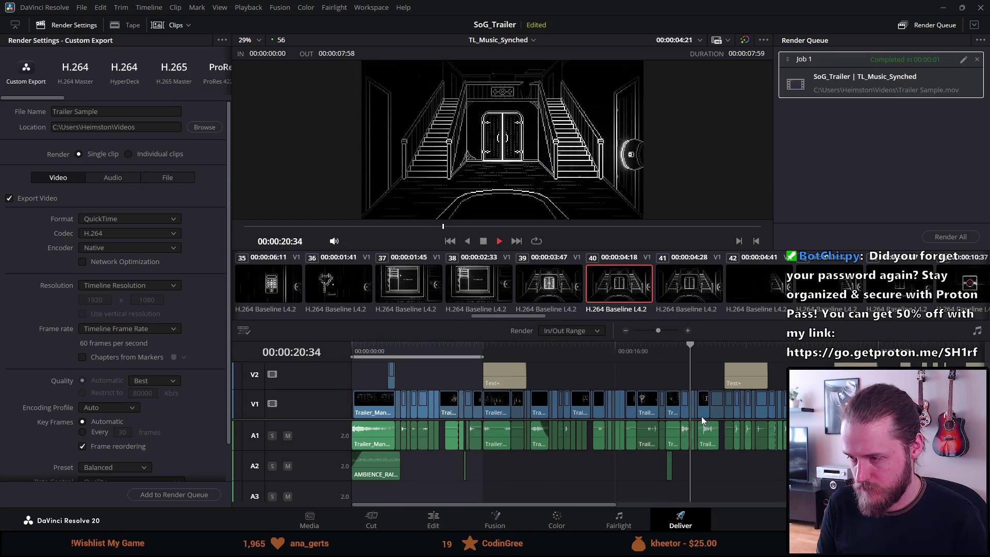
{"action": "key", "text": "space"}
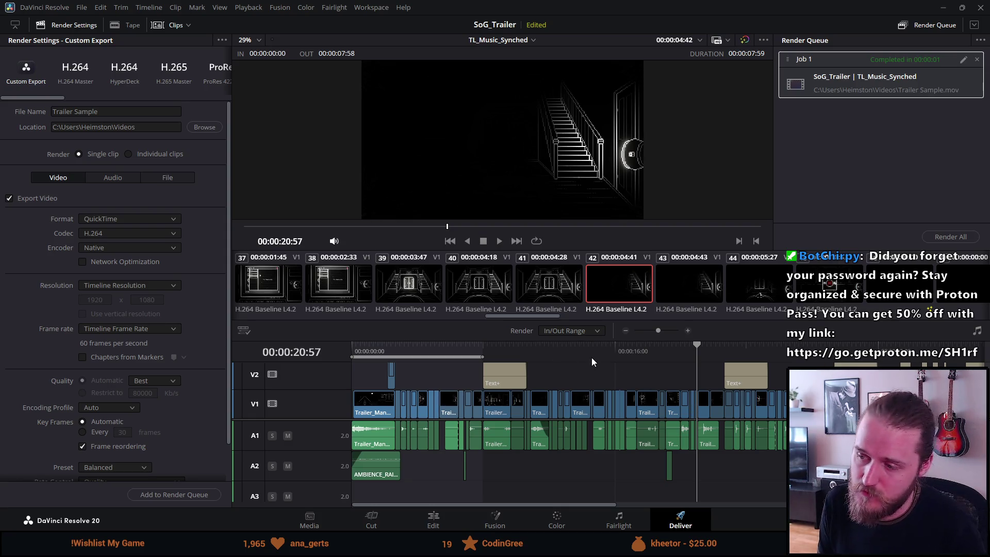
{"action": "left_click", "coordinate": [688, 352]}
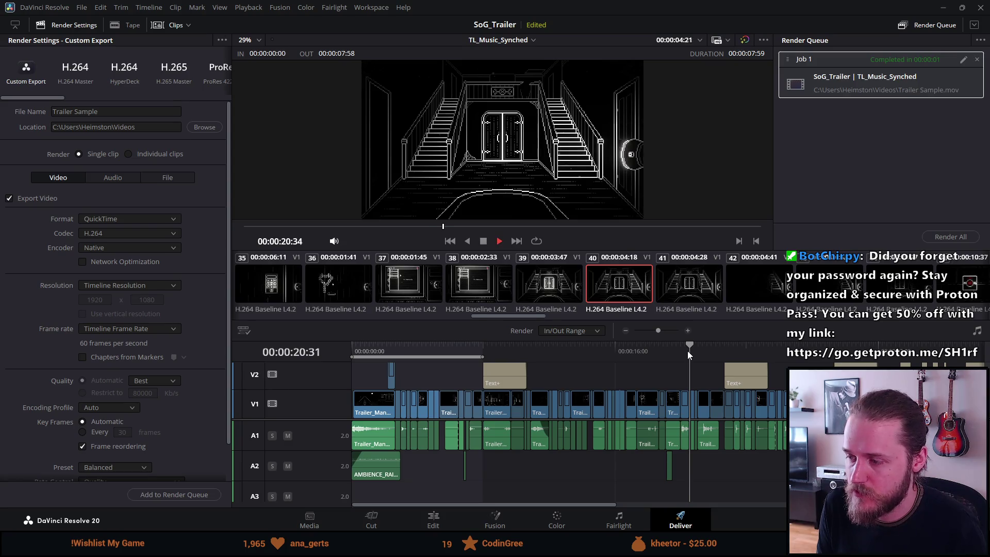
{"action": "key", "text": "space"}
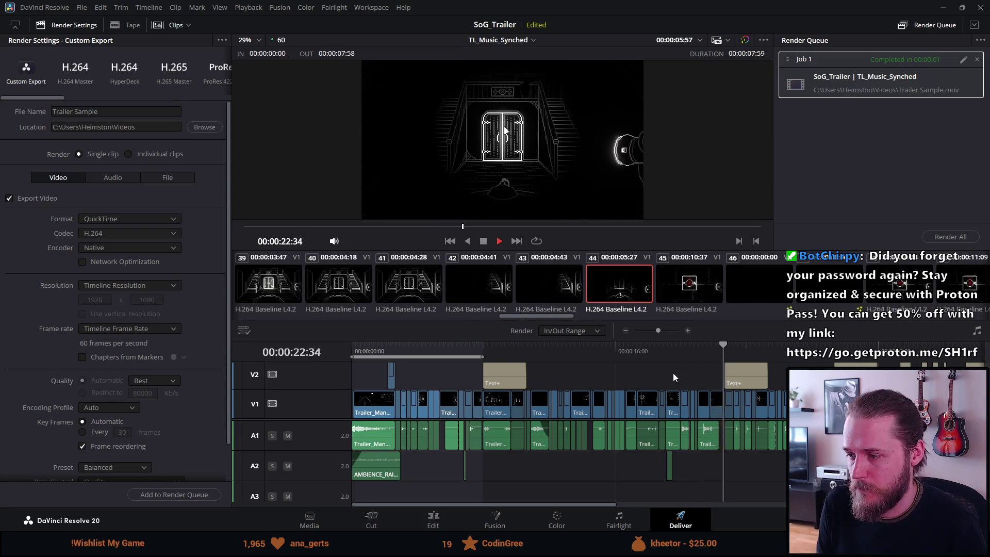
{"action": "key", "text": "space"}
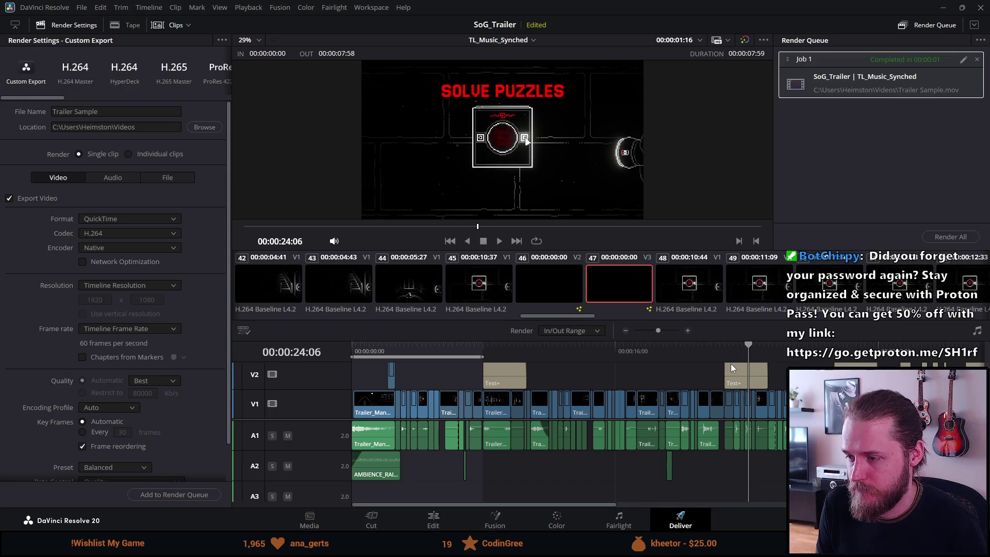
{"action": "left_click", "coordinate": [763, 346]}
- Extend the render range end to 00:00:25:18, reset the playhead to the start and re-enable looping
{"action": "left_click_drag", "start_coordinate": [482, 356], "coordinate": [768, 363]}
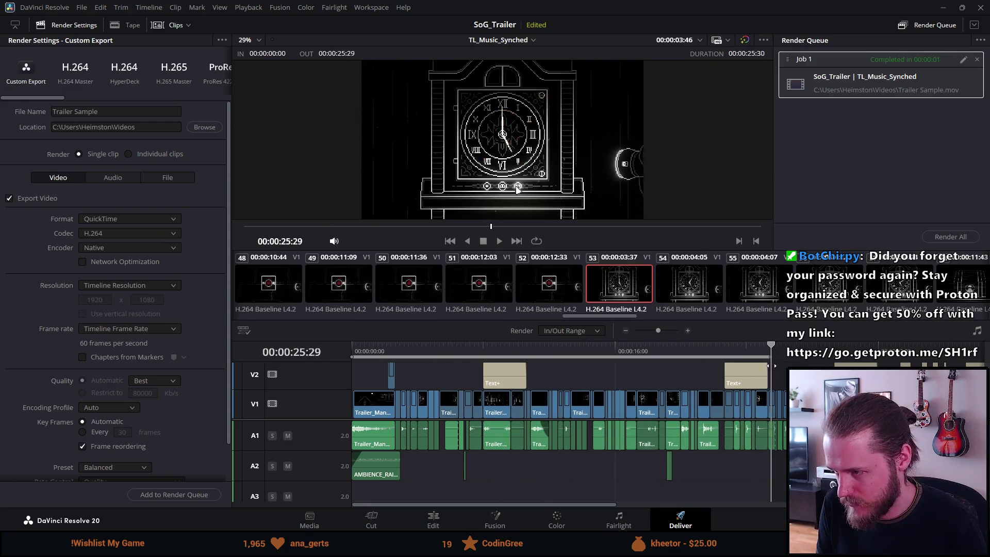
{"action": "scroll", "coordinate": [767, 366], "scroll_direction": "up", "scroll_amount": 2}
{"action": "scroll", "coordinate": [767, 366], "scroll_direction": "up", "scroll_amount": 2}
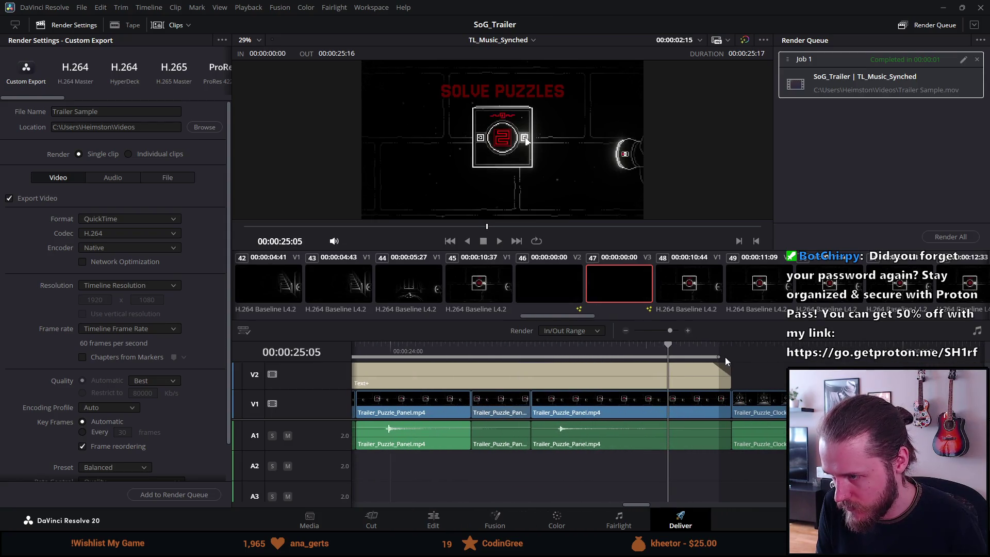
{"action": "left_click_drag", "start_coordinate": [725, 357], "coordinate": [731, 356]}
{"action": "left_click", "coordinate": [667, 357]}
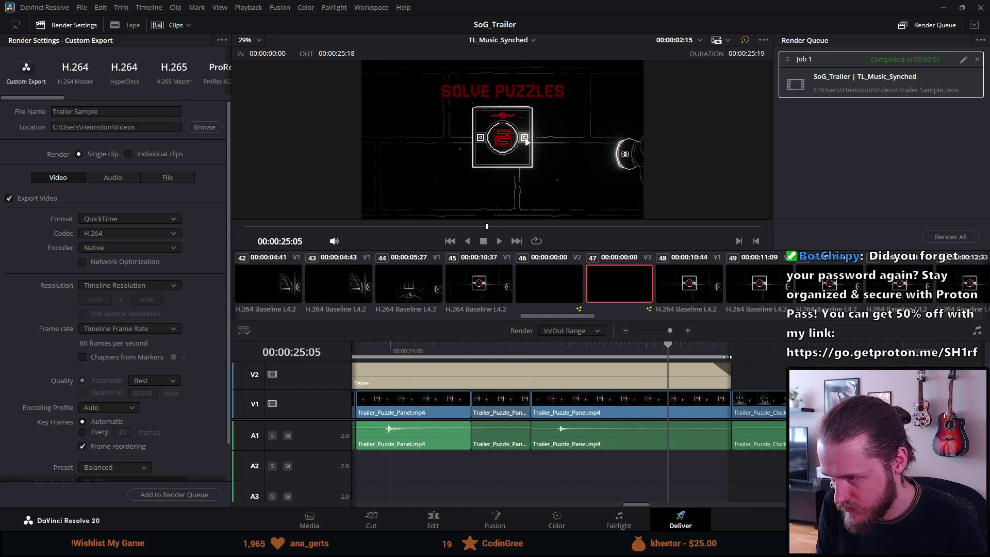
{"action": "scroll", "coordinate": [714, 361], "scroll_direction": "down", "scroll_amount": 2}
{"action": "scroll", "coordinate": [714, 360], "scroll_direction": "down", "scroll_amount": 3}
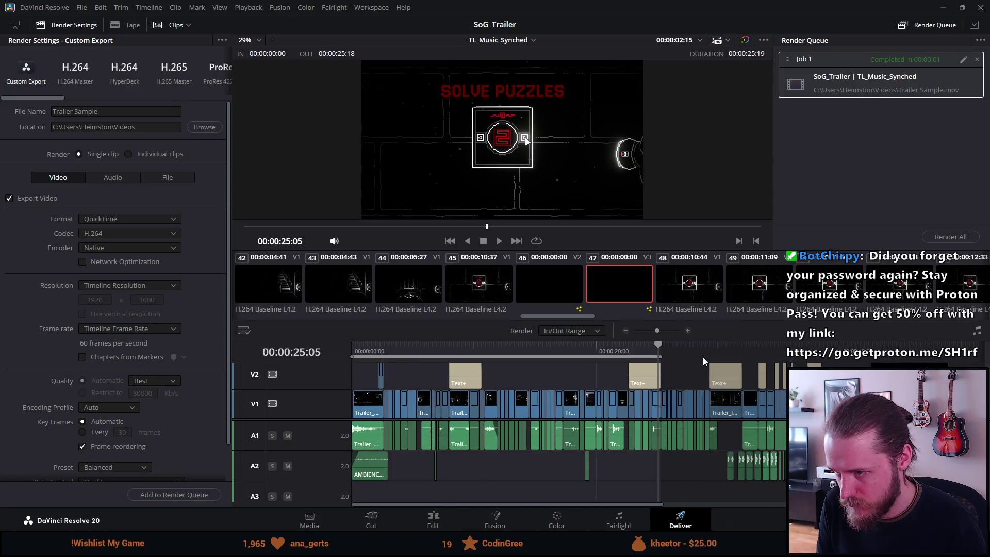
{"action": "left_click", "coordinate": [431, 348]}
{"action": "left_click", "coordinate": [449, 241]}
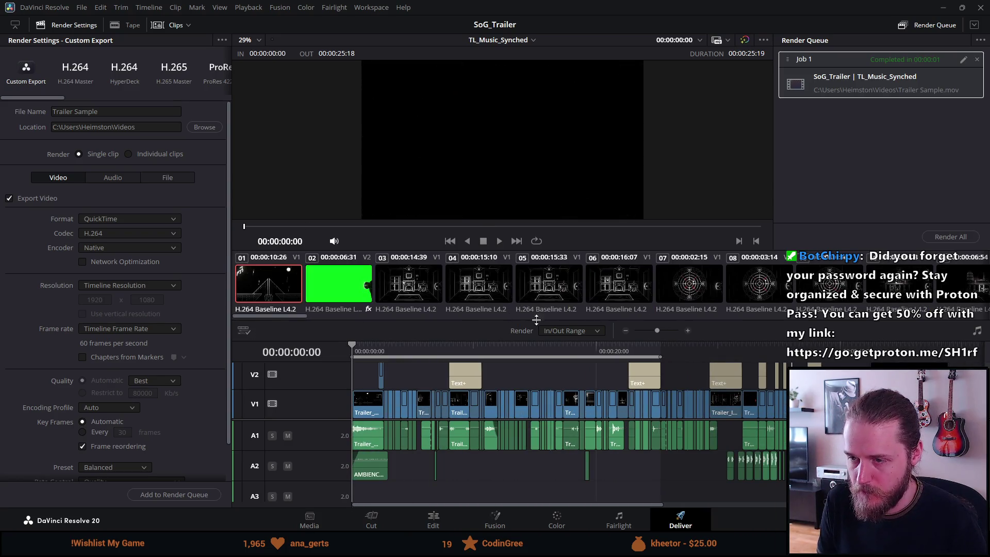
{"action": "left_click", "coordinate": [536, 241]}
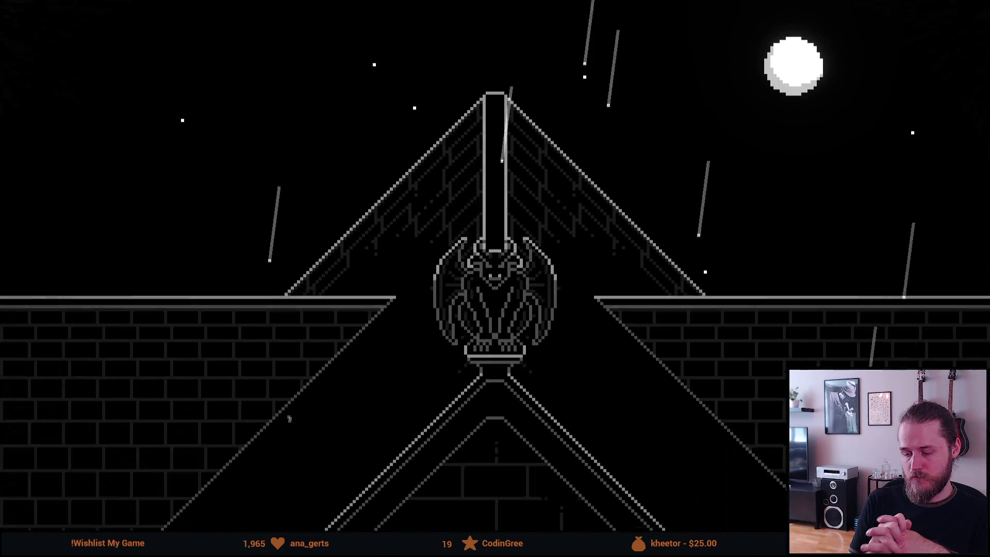
- Leave full-screen playback and add the 25-second trailer export to the render queue
{"action": "key", "text": "Escape"}
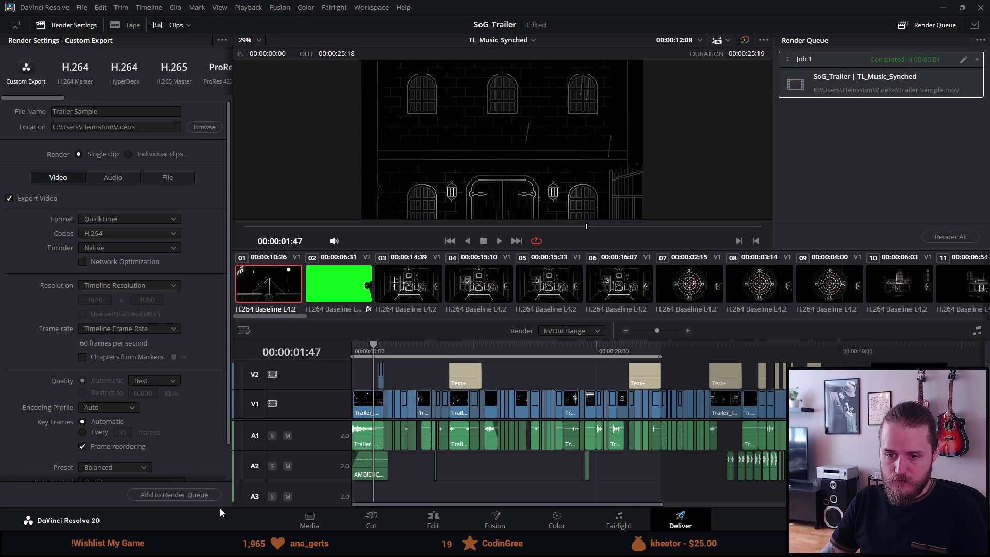
{"action": "left_click", "coordinate": [205, 495]}
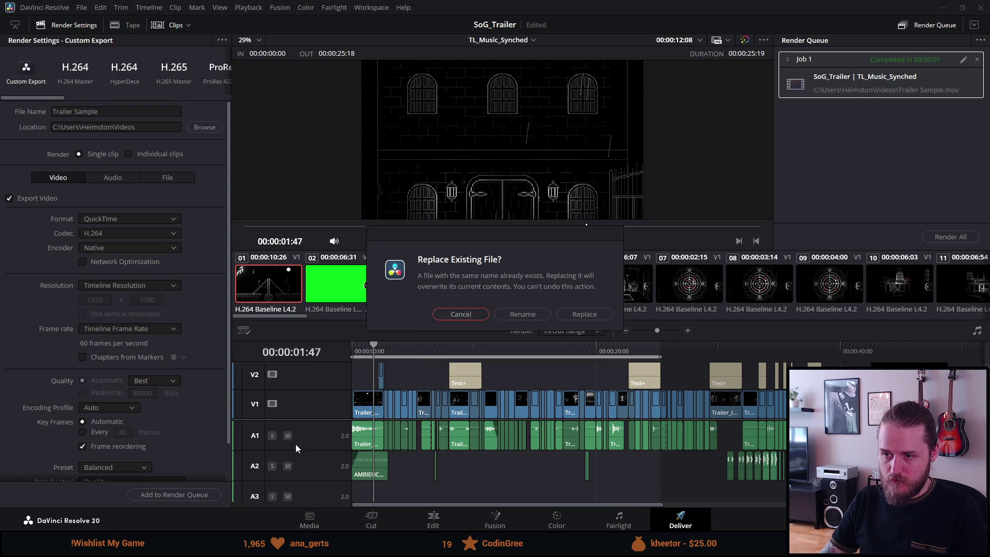
- Confirm the queued export, clear the finished job and render the trailer sample again
{"action": "left_click", "coordinate": [549, 315]}
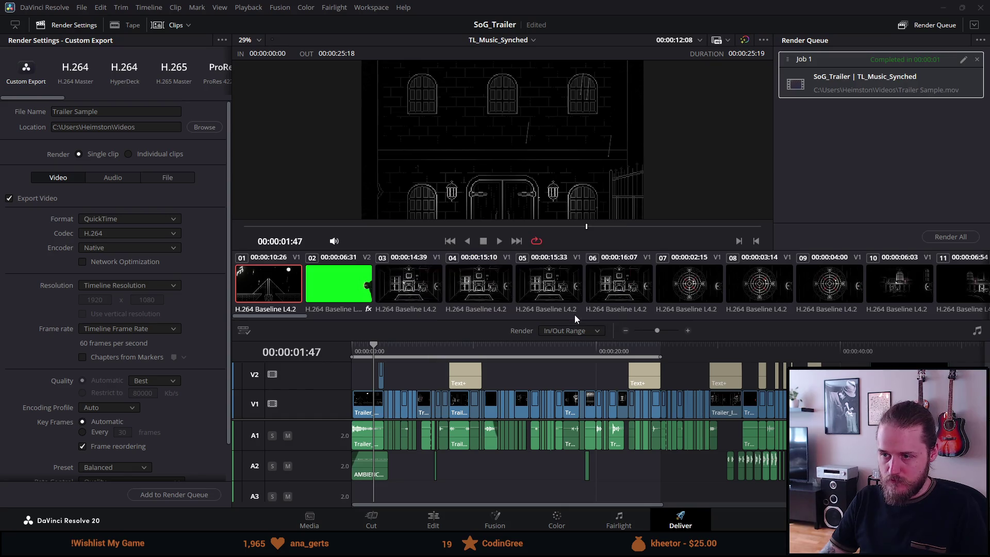
{"action": "left_click", "coordinate": [976, 60]}
{"action": "left_click", "coordinate": [968, 236]}
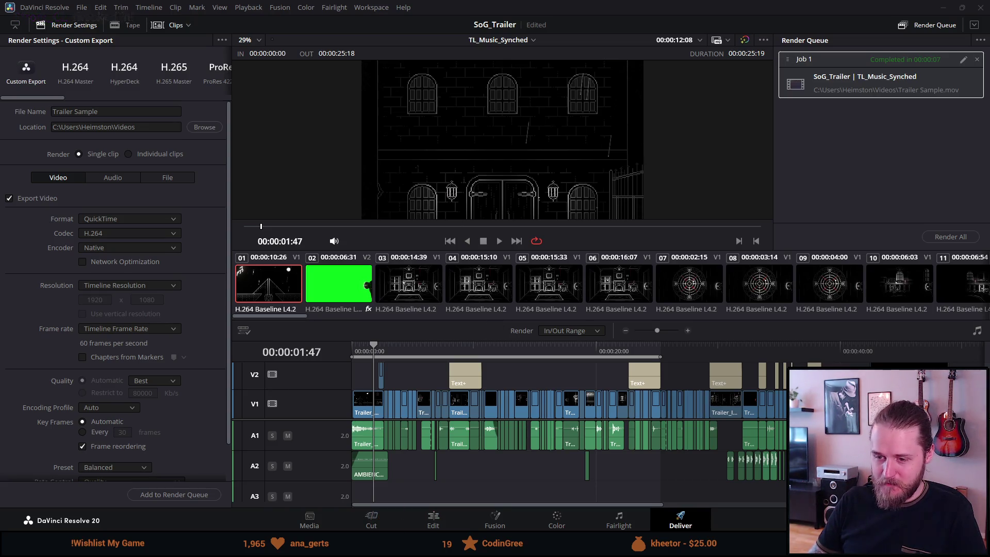
- Back in the form editor, select the trailer sample item and bring up its image options
{"action": "left_click", "coordinate": [461, 480]}
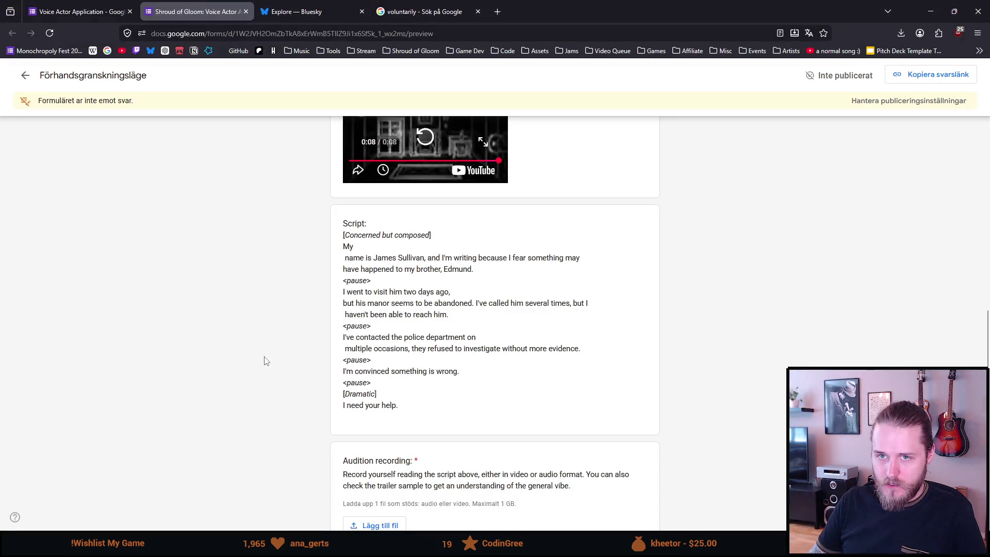
{"action": "left_click", "coordinate": [73, 11]}
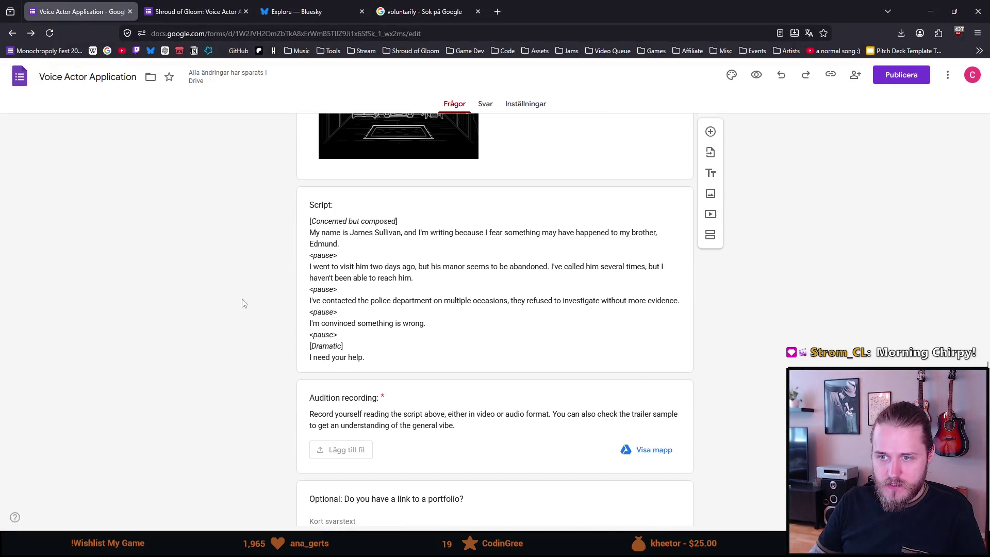
{"action": "scroll", "coordinate": [214, 297], "scroll_direction": "up", "scroll_amount": 1}
{"action": "scroll", "coordinate": [243, 283], "scroll_direction": "up", "scroll_amount": 2}
{"action": "left_click", "coordinate": [606, 258]}
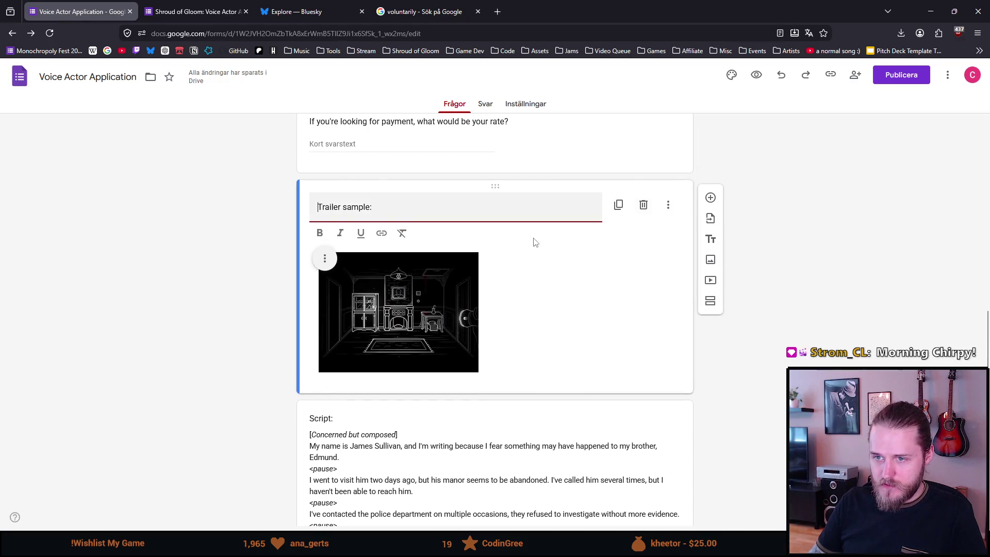
{"action": "left_click", "coordinate": [668, 206]}
{"action": "left_click", "coordinate": [475, 297]}
{"action": "left_click", "coordinate": [325, 239]}
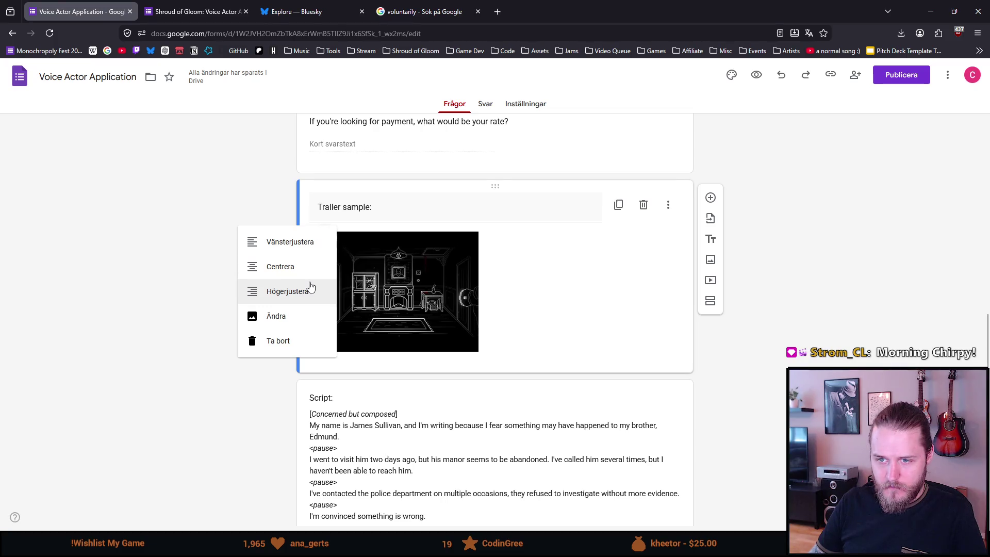
- Swap the still image for the pasted Trailer Sample YouTube video and insert it
{"action": "left_click", "coordinate": [305, 316]}
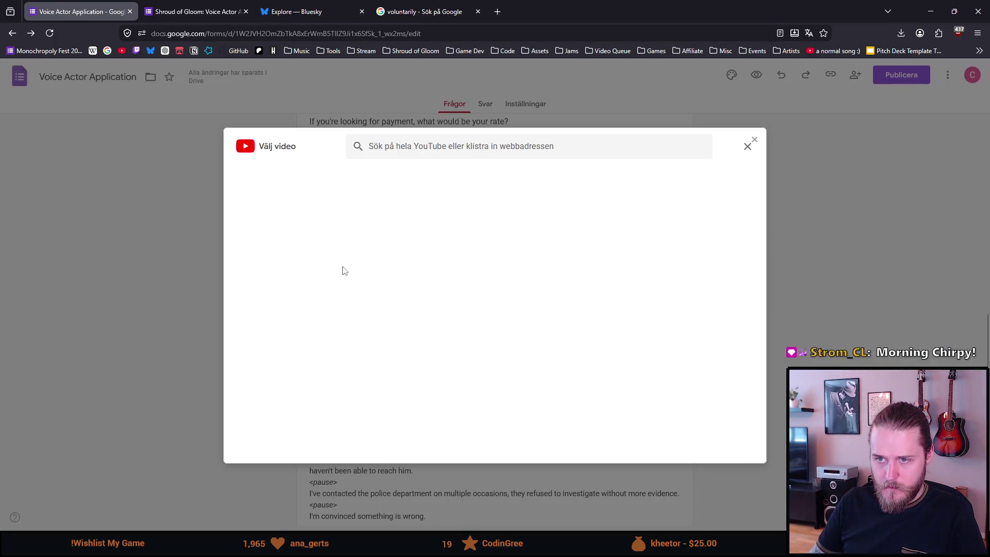
{"action": "type", "text": "https://www.youtube.com/watch?v=mNY1of38mNQ"}
{"action": "key", "text": "Return"}
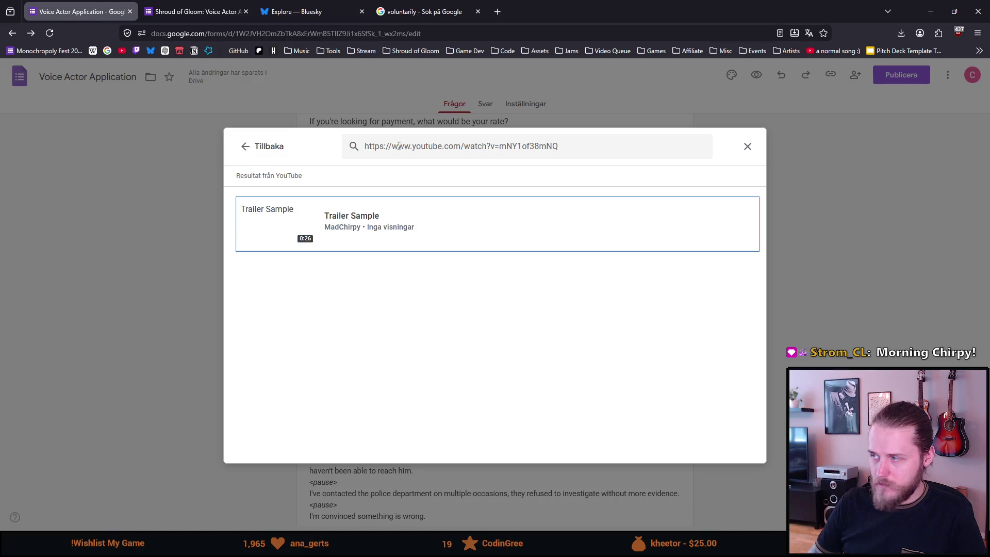
{"action": "left_click", "coordinate": [339, 232]}
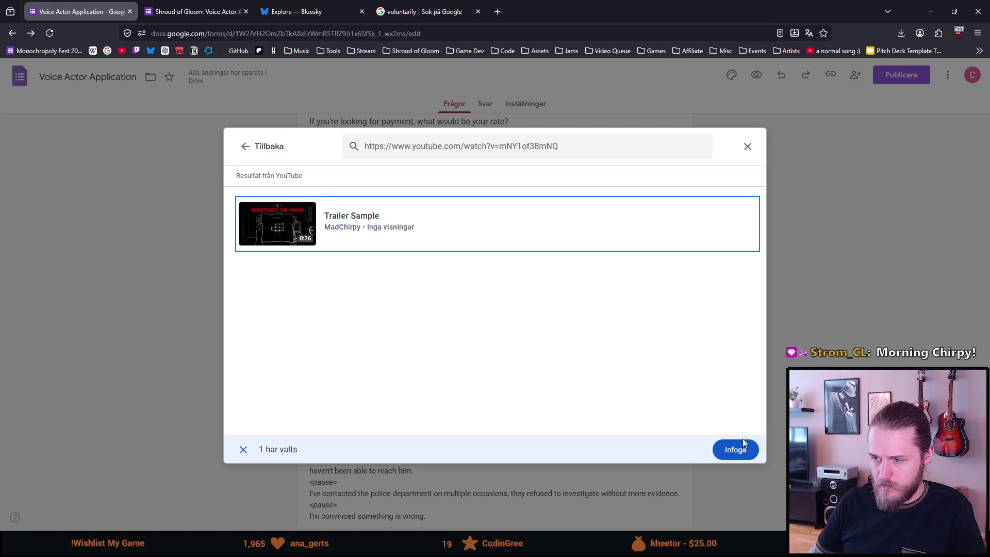
{"action": "left_click", "coordinate": [737, 448]}
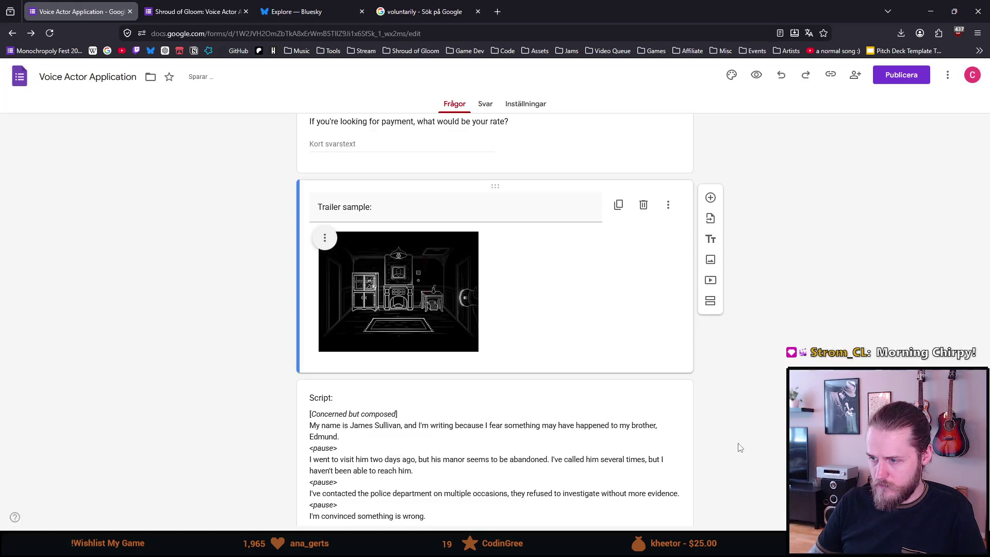
{"action": "left_click", "coordinate": [324, 237]}
{"action": "left_click", "coordinate": [164, 299]}
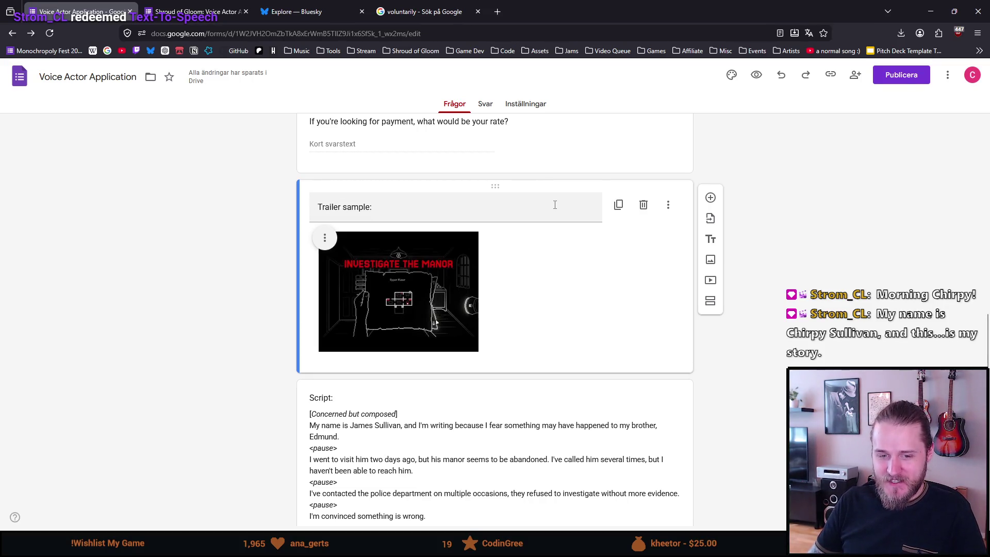
{"action": "scroll", "coordinate": [195, 309], "scroll_direction": "down", "scroll_amount": 5}
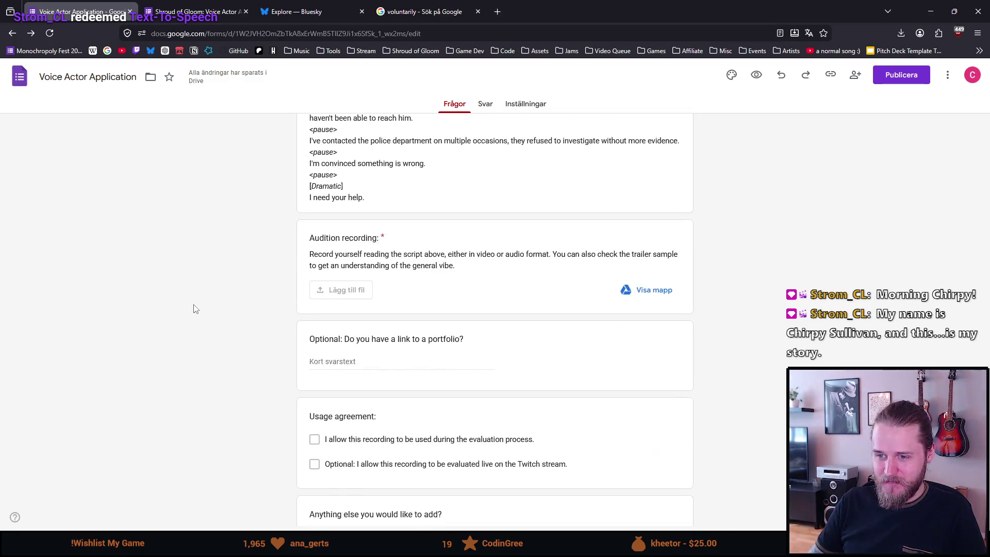
{"action": "scroll", "coordinate": [198, 301], "scroll_direction": "up", "scroll_amount": 5}
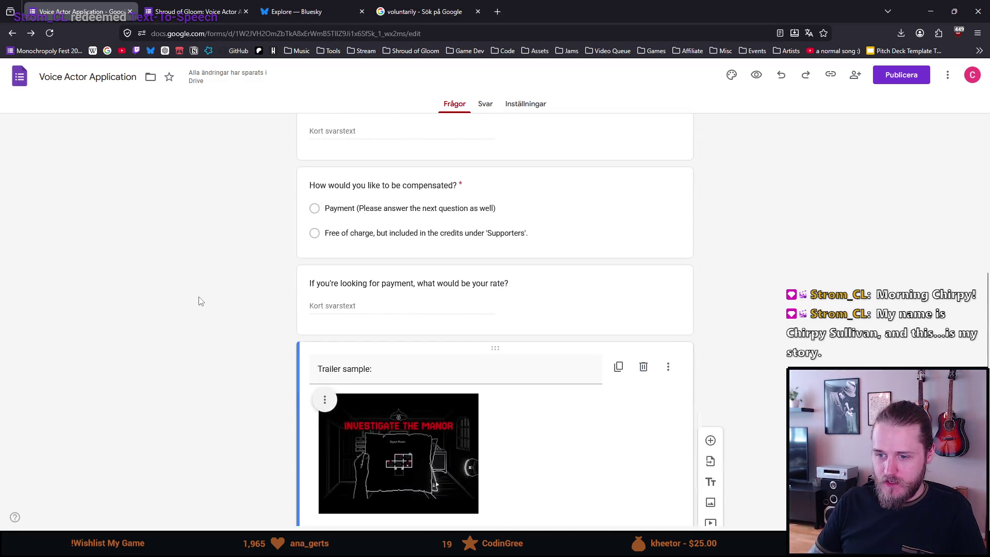
{"action": "scroll", "coordinate": [199, 300], "scroll_direction": "up", "scroll_amount": 5}
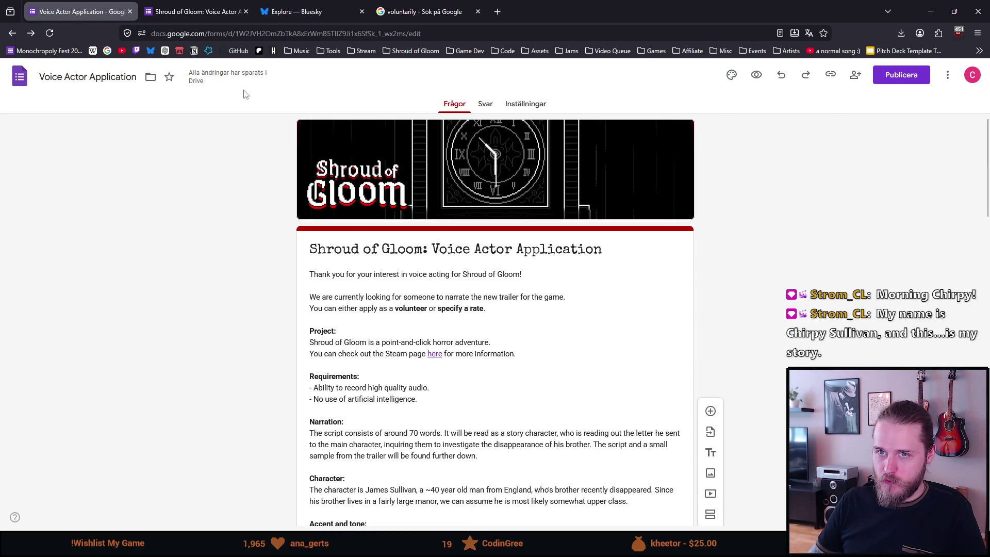
{"action": "left_click", "coordinate": [175, 11]}
{"action": "left_click", "coordinate": [116, 11]}
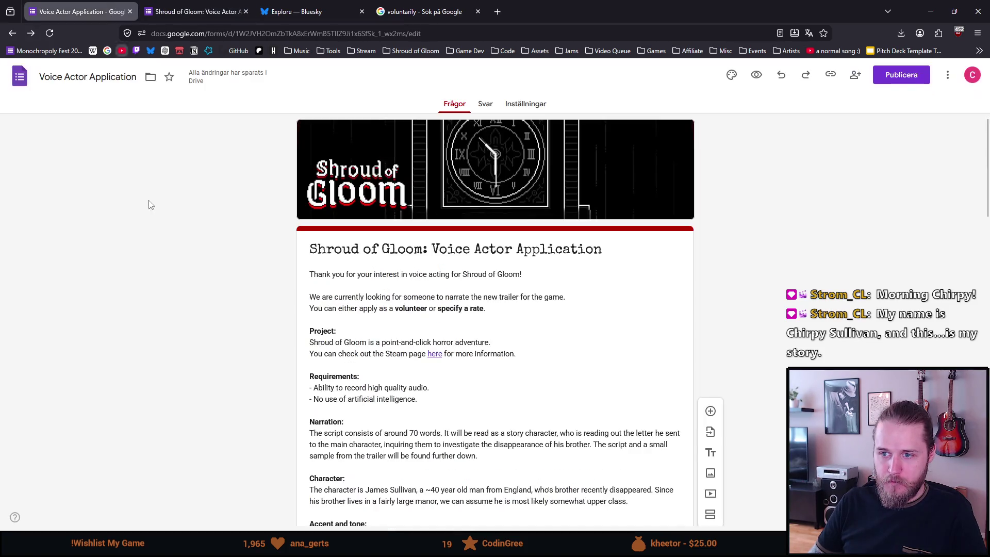
{"action": "scroll", "coordinate": [224, 348], "scroll_direction": "down", "scroll_amount": 3}
{"action": "scroll", "coordinate": [223, 347], "scroll_direction": "down", "scroll_amount": 5}
{"action": "scroll", "coordinate": [255, 363], "scroll_direction": "down", "scroll_amount": 2}
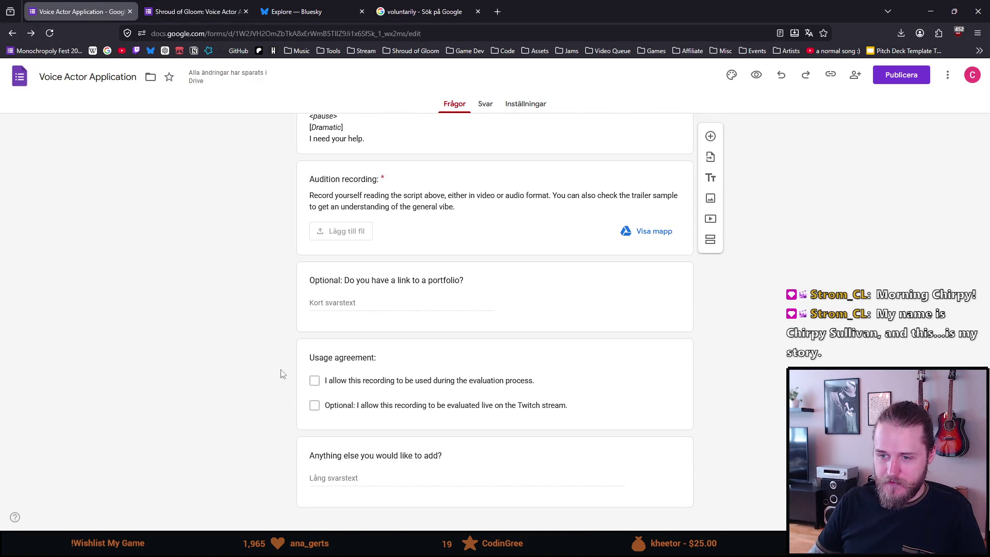
- Select the Usage agreement question card and deselect its option text
{"action": "left_click", "coordinate": [386, 404]}
{"action": "double_click", "coordinate": [388, 405]}
{"action": "left_click", "coordinate": [193, 414]}
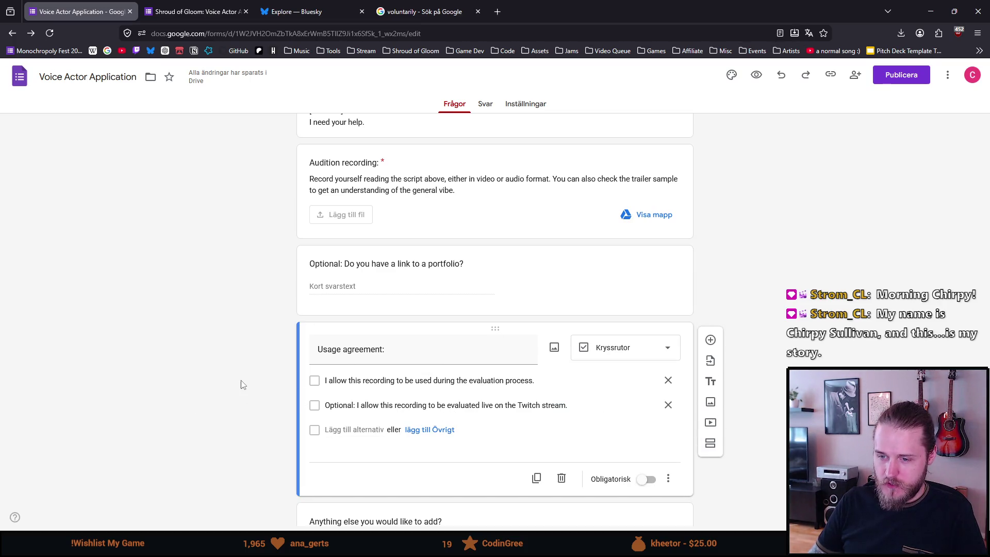
{"action": "scroll", "coordinate": [240, 385], "scroll_direction": "down", "scroll_amount": 1}
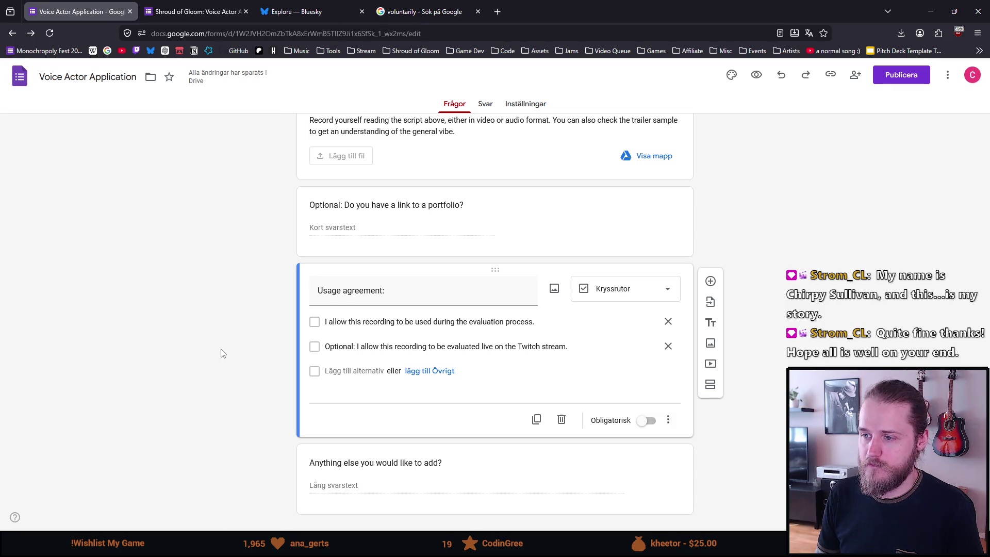
{"action": "scroll", "coordinate": [221, 354], "scroll_direction": "down", "scroll_amount": 1}
{"action": "scroll", "coordinate": [218, 353], "scroll_direction": "up", "scroll_amount": 1}
{"action": "scroll", "coordinate": [219, 354], "scroll_direction": "up", "scroll_amount": 3}
{"action": "scroll", "coordinate": [232, 364], "scroll_direction": "down", "scroll_amount": 3}
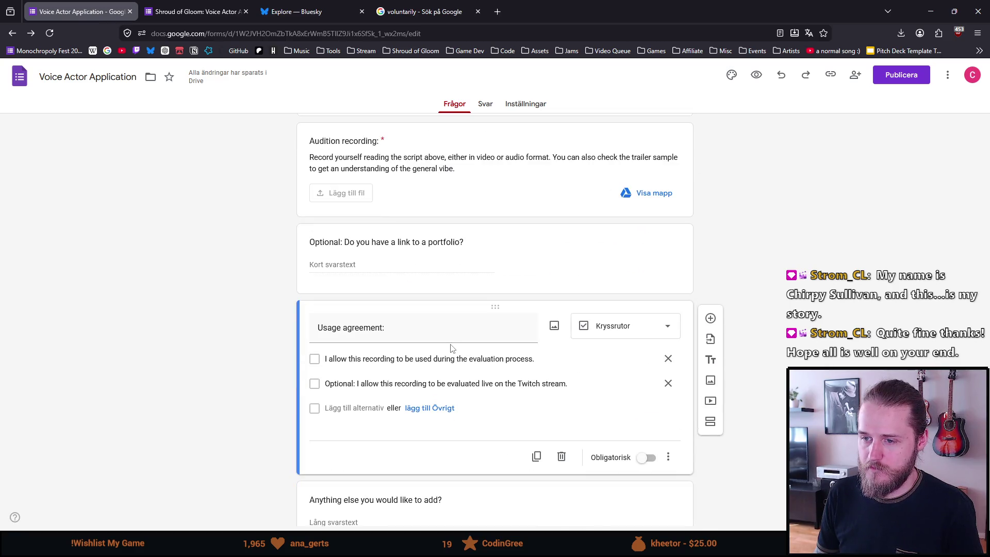
{"action": "left_click_drag", "start_coordinate": [488, 310], "coordinate": [491, 232]}
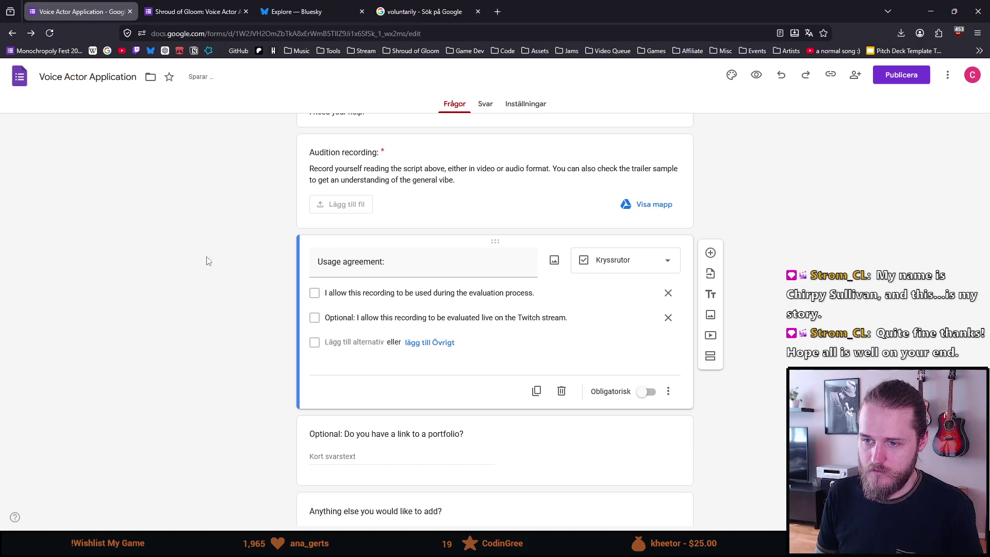
{"action": "scroll", "coordinate": [189, 263], "scroll_direction": "up", "scroll_amount": 5}
{"action": "scroll", "coordinate": [190, 262], "scroll_direction": "up", "scroll_amount": 5}
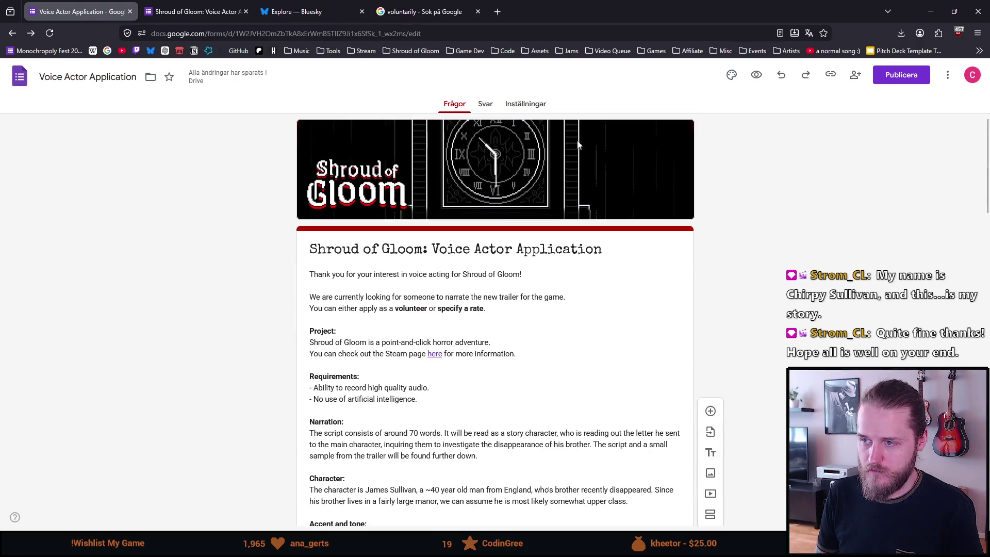
- Preview the form and play the embedded trailer sample video through
{"action": "left_click", "coordinate": [754, 74]}
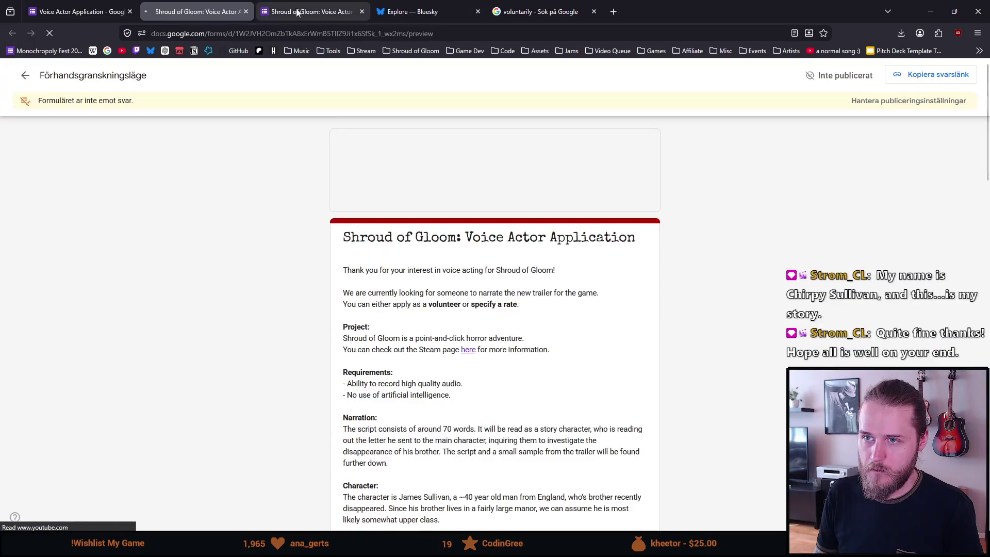
{"action": "scroll", "coordinate": [214, 238], "scroll_direction": "down", "scroll_amount": 2}
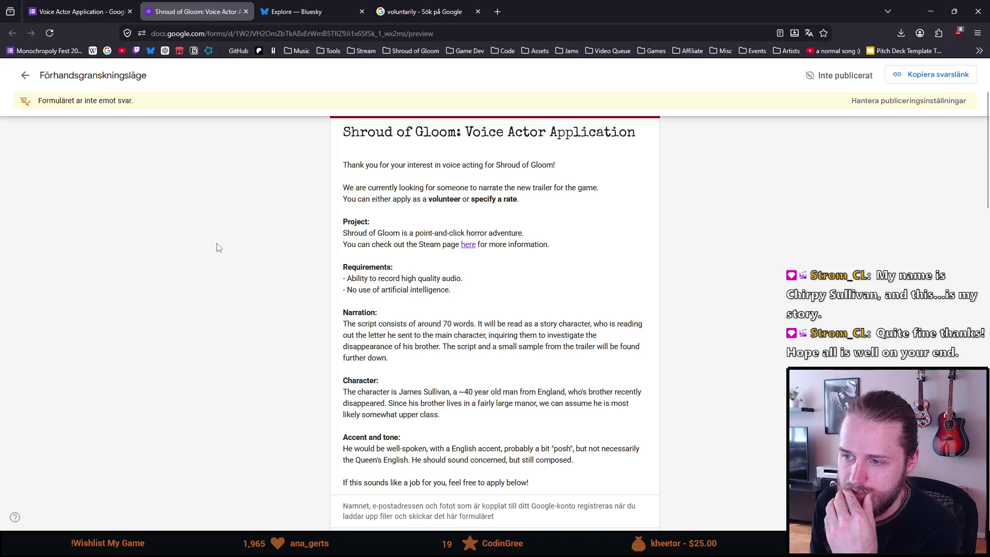
{"action": "scroll", "coordinate": [218, 247], "scroll_direction": "down", "scroll_amount": 2}
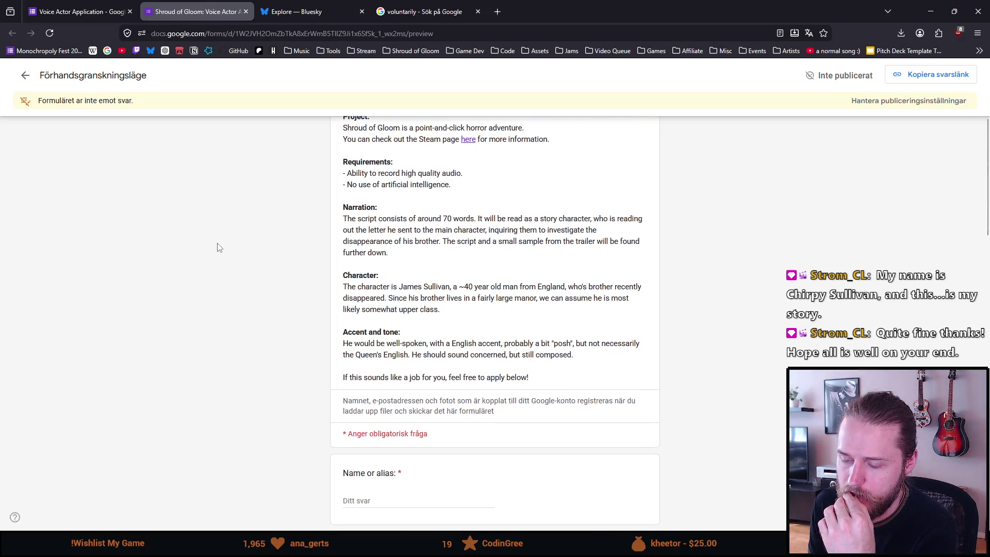
{"action": "scroll", "coordinate": [217, 248], "scroll_direction": "down", "scroll_amount": 1}
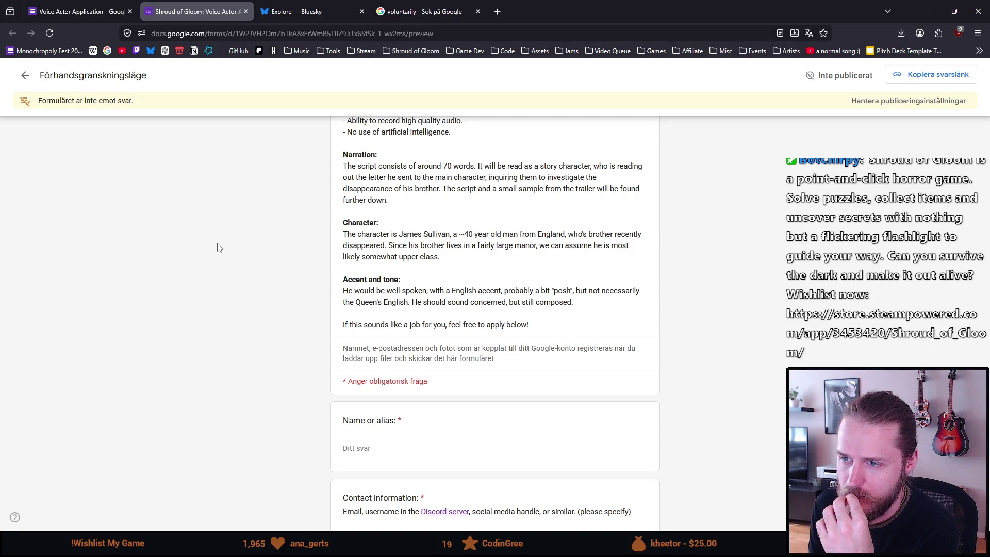
{"action": "scroll", "coordinate": [217, 247], "scroll_direction": "down", "scroll_amount": 1}
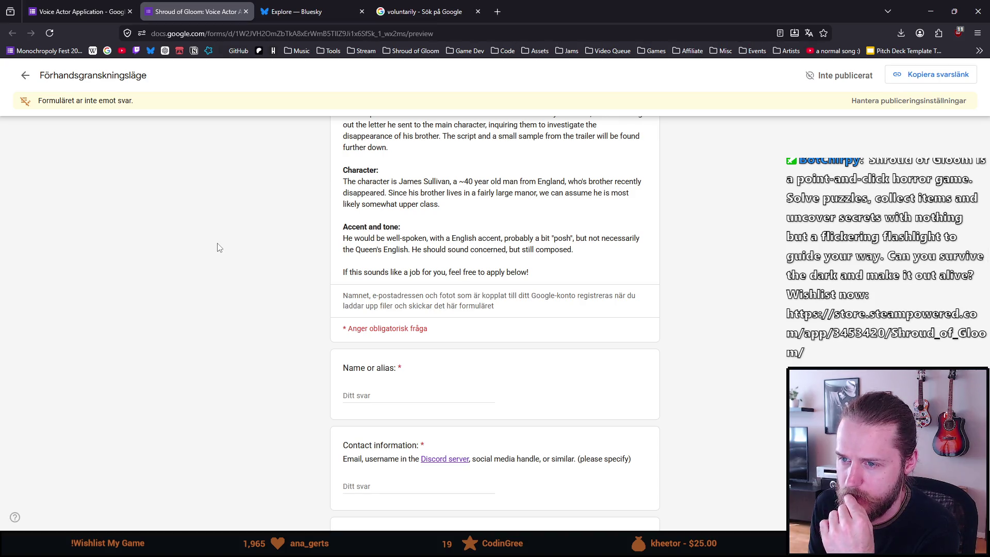
{"action": "scroll", "coordinate": [218, 248], "scroll_direction": "down", "scroll_amount": 1}
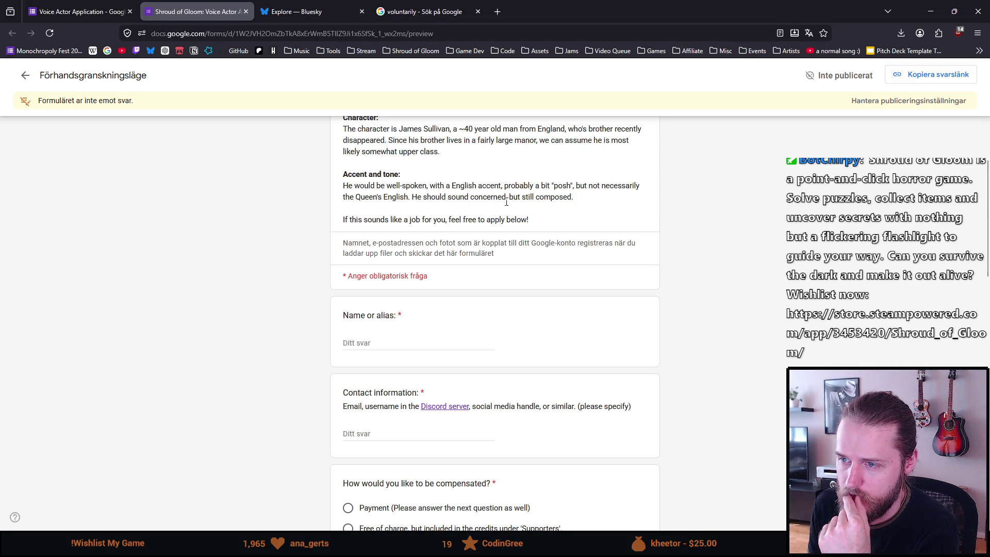
{"action": "scroll", "coordinate": [285, 217], "scroll_direction": "down", "scroll_amount": 2}
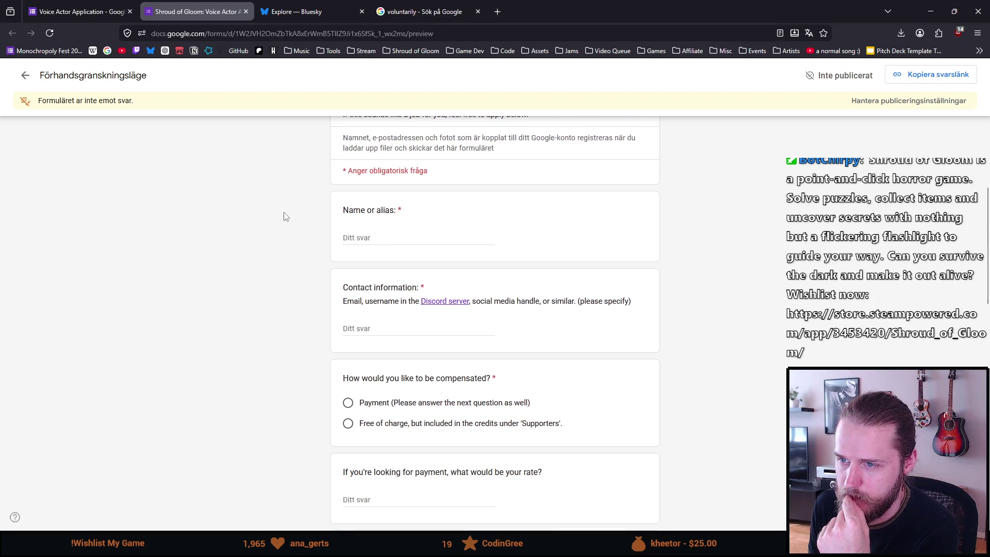
{"action": "scroll", "coordinate": [284, 217], "scroll_direction": "down", "scroll_amount": 1}
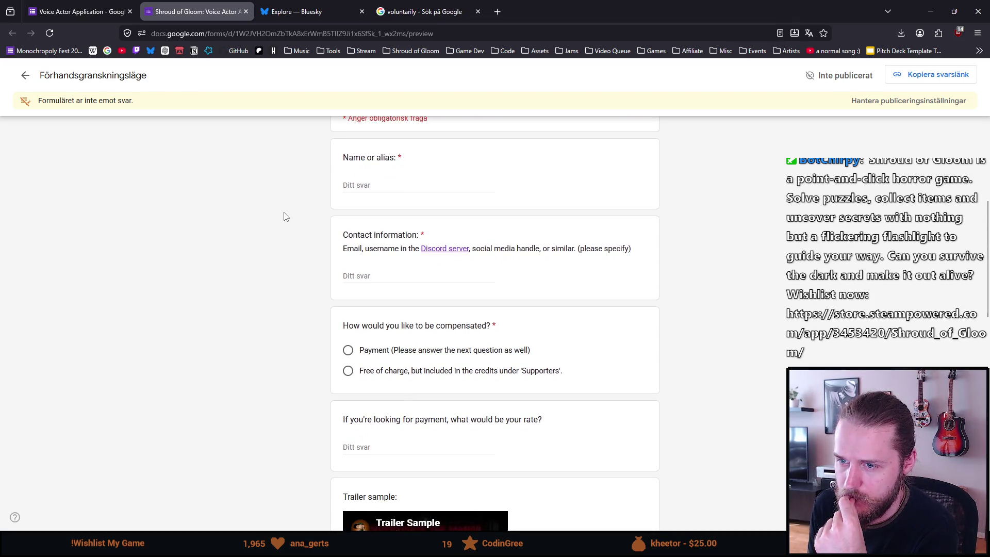
{"action": "scroll", "coordinate": [284, 216], "scroll_direction": "down", "scroll_amount": 1}
{"action": "scroll", "coordinate": [283, 216], "scroll_direction": "down", "scroll_amount": 1}
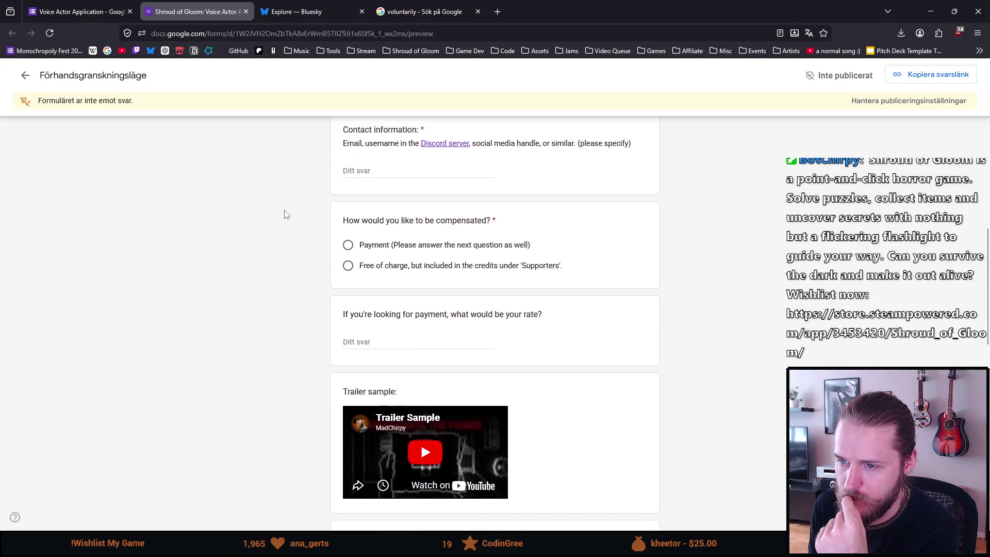
{"action": "scroll", "coordinate": [284, 214], "scroll_direction": "down", "scroll_amount": 1}
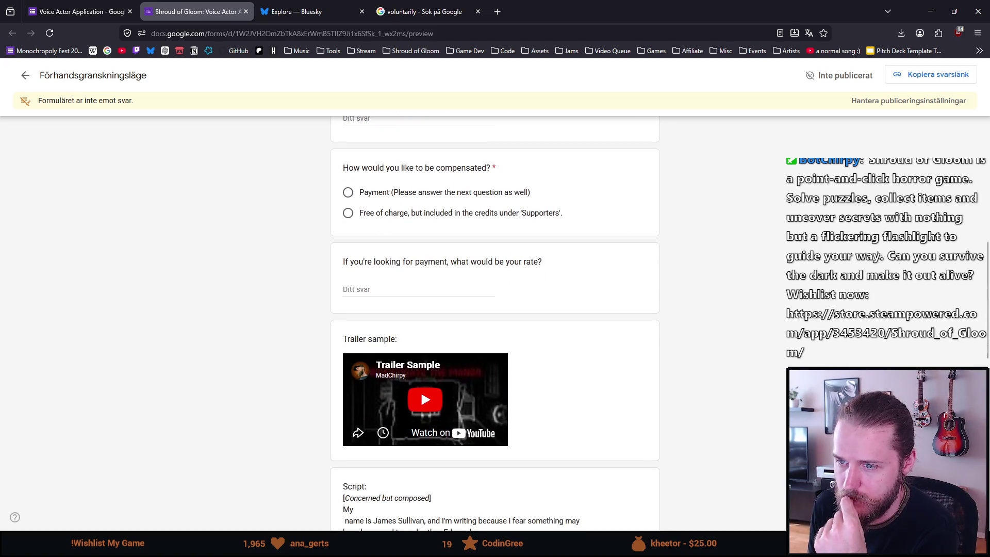
{"action": "scroll", "coordinate": [693, 352], "scroll_direction": "down", "scroll_amount": 1}
{"action": "left_click", "coordinate": [443, 351]}
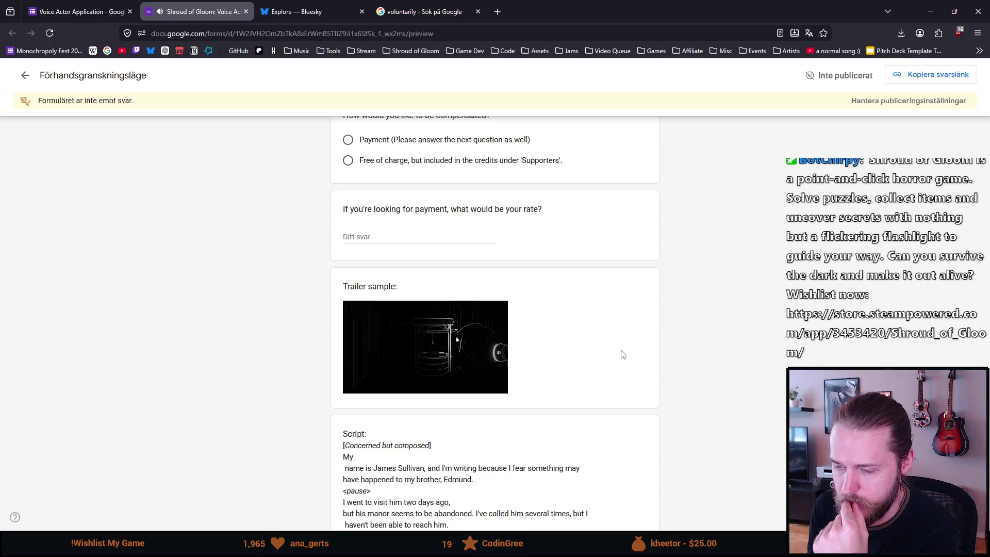
{"action": "scroll", "coordinate": [621, 353], "scroll_direction": "down", "scroll_amount": 1}
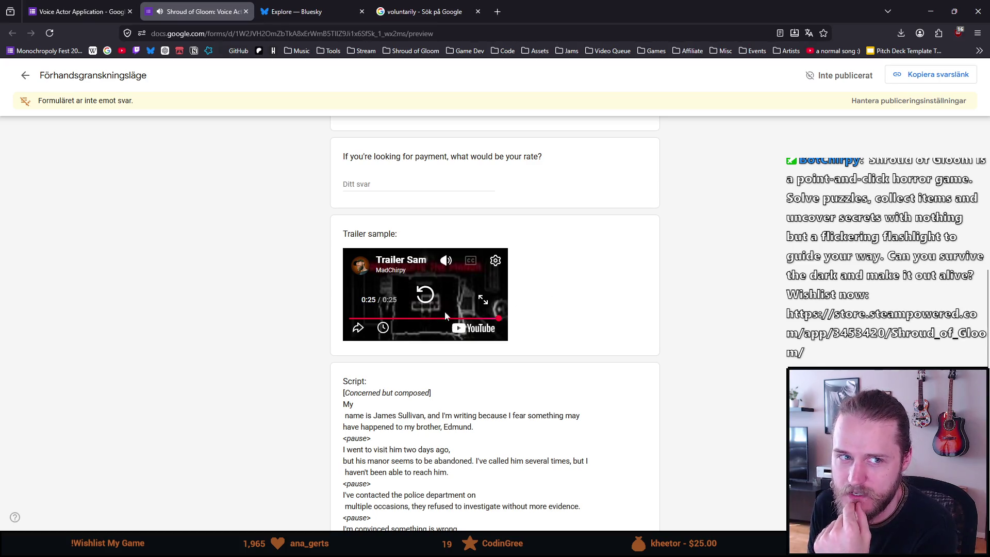
{"action": "scroll", "coordinate": [229, 356], "scroll_direction": "down", "scroll_amount": 1}
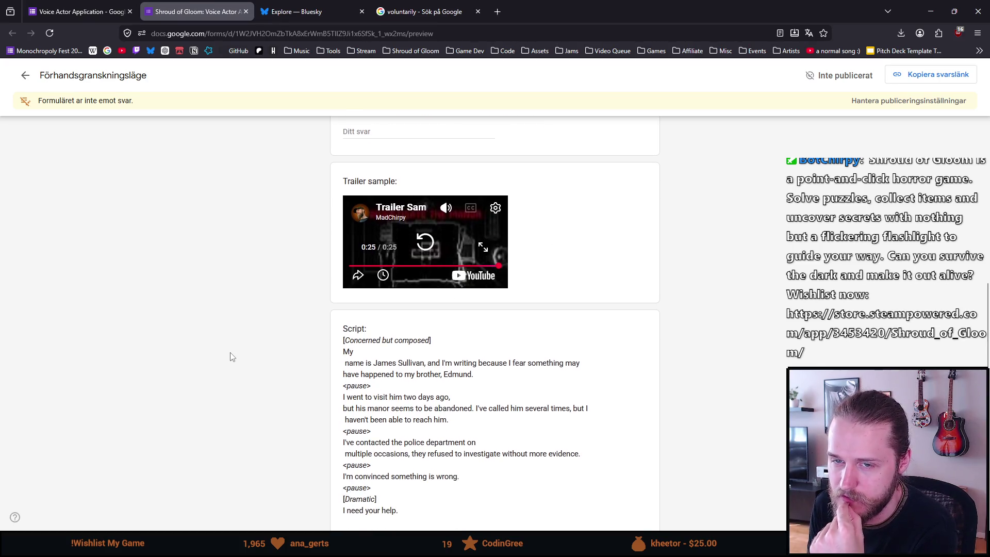
{"action": "scroll", "coordinate": [230, 355], "scroll_direction": "down", "scroll_amount": 2}
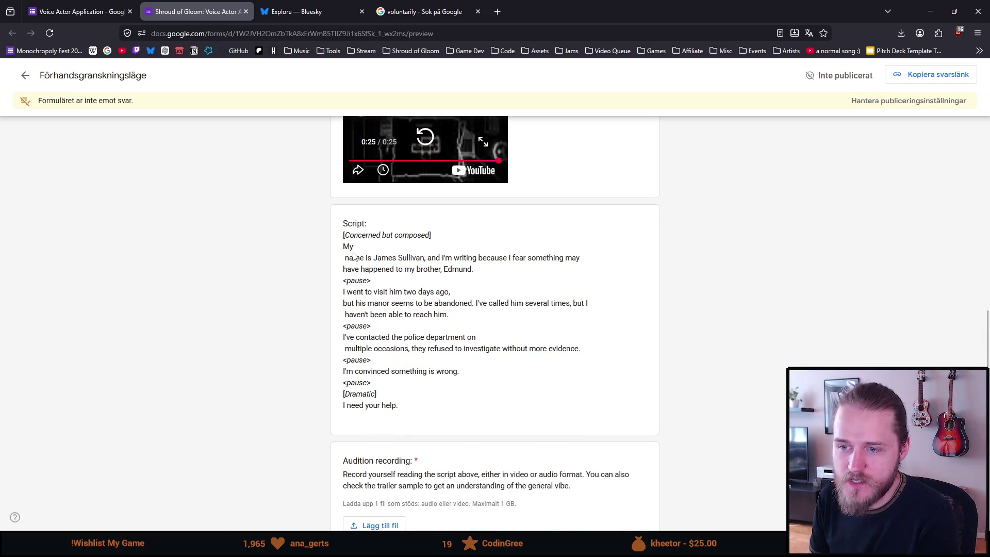
- Join "My name" onto one line in the Script description and reload the preview
{"action": "left_click", "coordinate": [77, 11]}
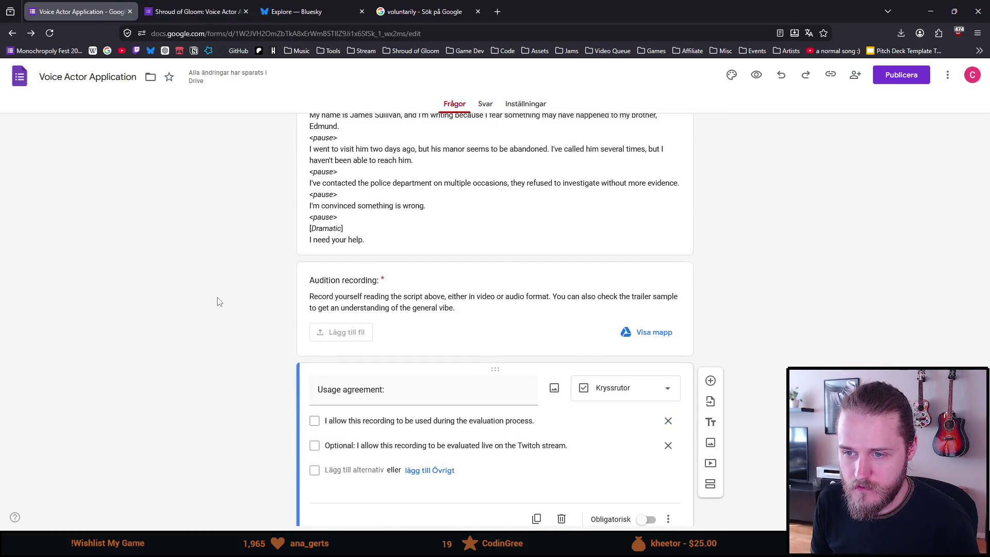
{"action": "scroll", "coordinate": [218, 301], "scroll_direction": "down", "scroll_amount": 3}
{"action": "scroll", "coordinate": [220, 303], "scroll_direction": "up", "scroll_amount": 5}
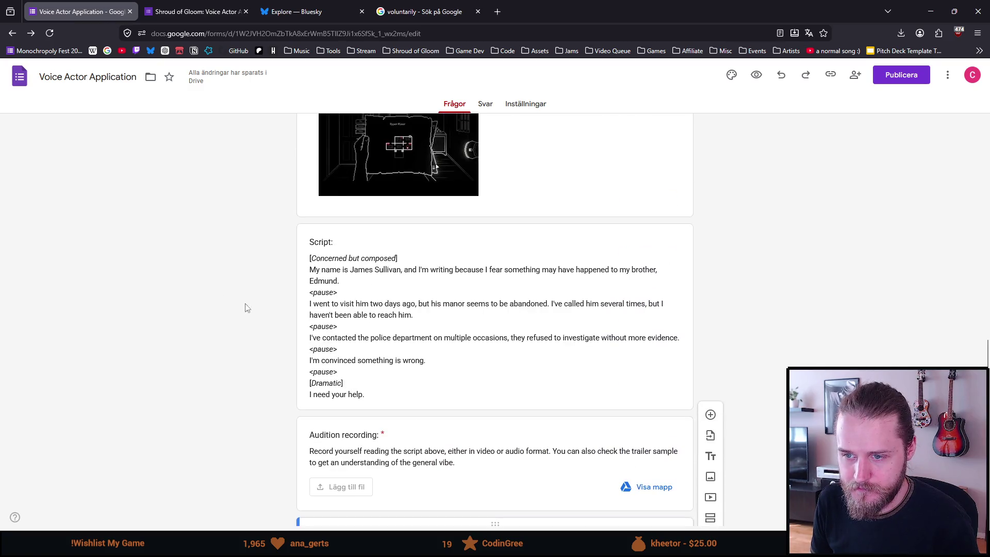
{"action": "left_click", "coordinate": [325, 272]}
{"action": "left_click", "coordinate": [320, 290]}
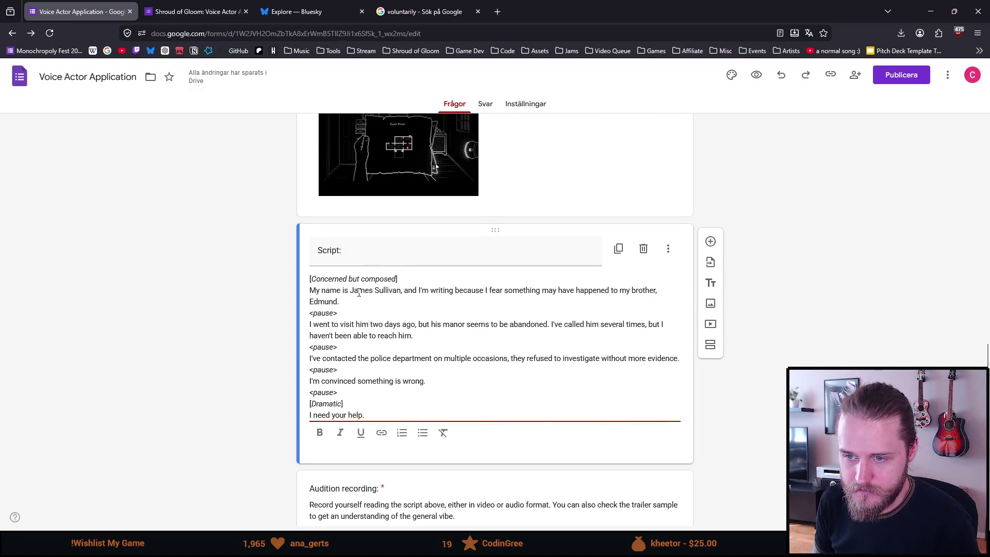
{"action": "key", "text": "BackSpace"}
{"action": "type", "text": "n"}
{"action": "left_click", "coordinate": [154, 293]}
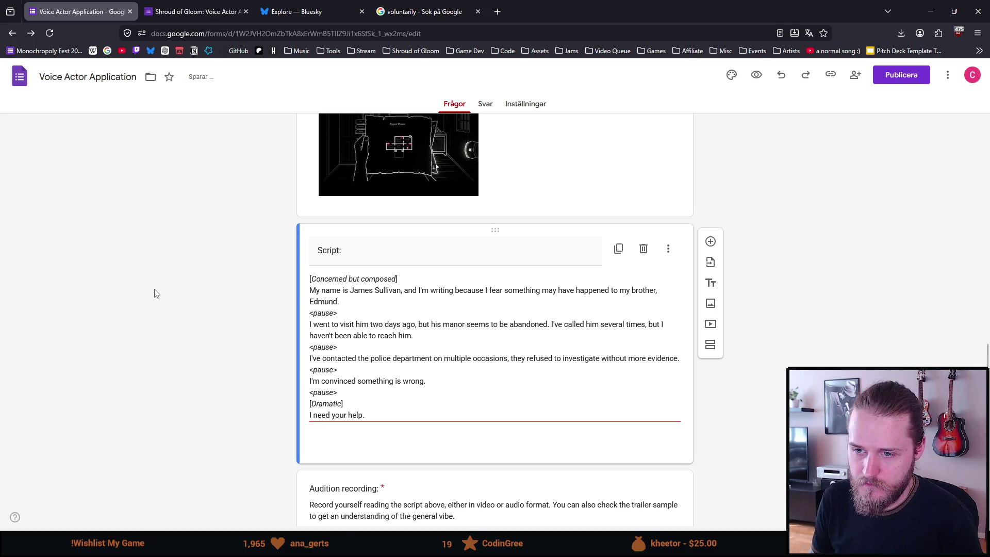
{"action": "key", "text": "ctrl+Tab"}
{"action": "key", "text": "F5"}
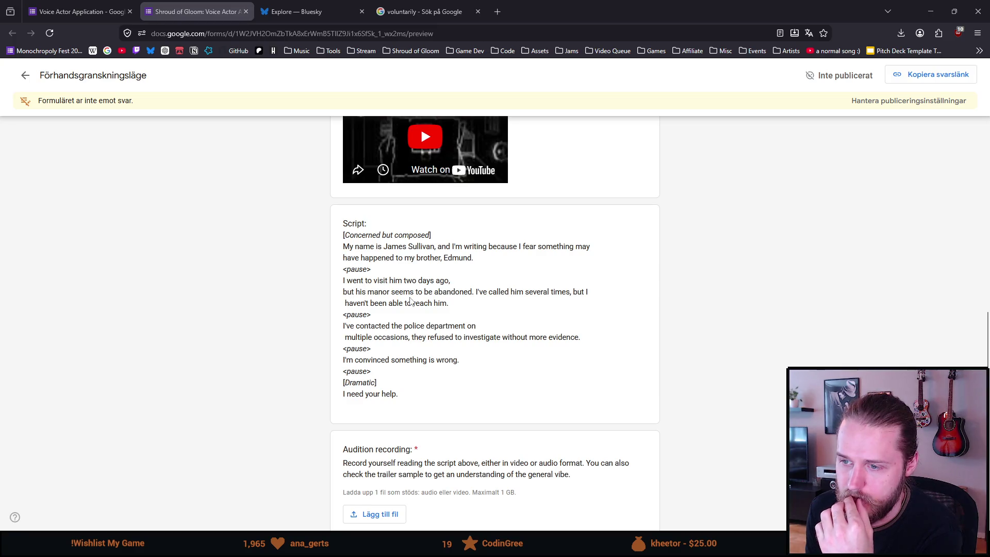
- Join "ago, but his manor" onto one line in the script and reload the preview
{"action": "left_click", "coordinate": [77, 11]}
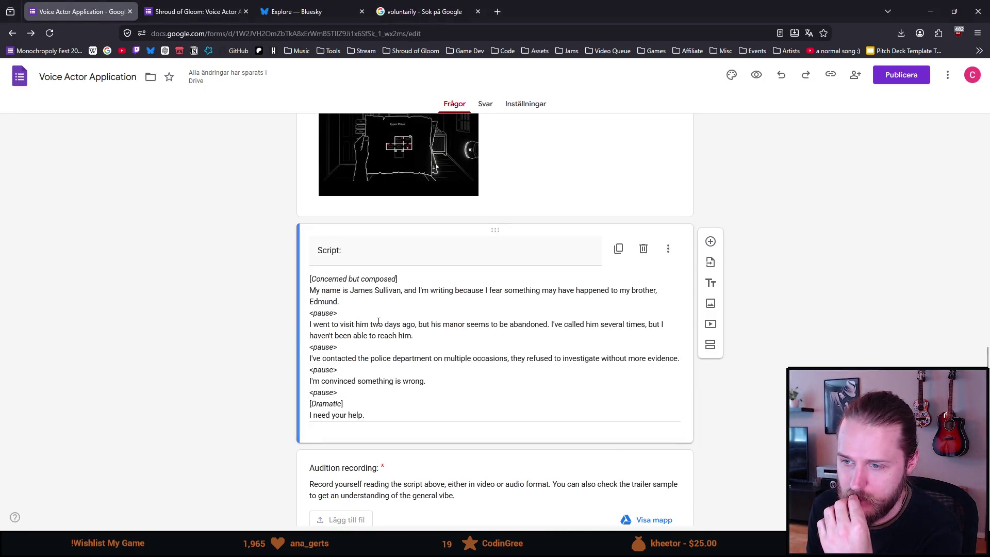
{"action": "triple_click", "coordinate": [449, 326]}
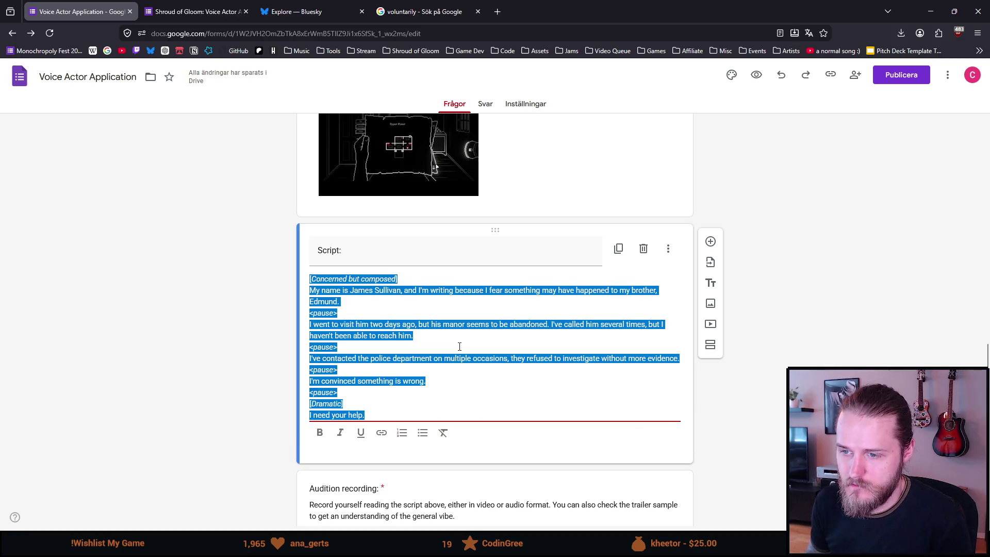
{"action": "left_click", "coordinate": [310, 414]}
{"action": "key", "text": "BackSpace"}
{"action": "key", "text": "BackSpace"}
{"action": "key", "text": "BackSpace"}
{"action": "type", "text": ", b"}
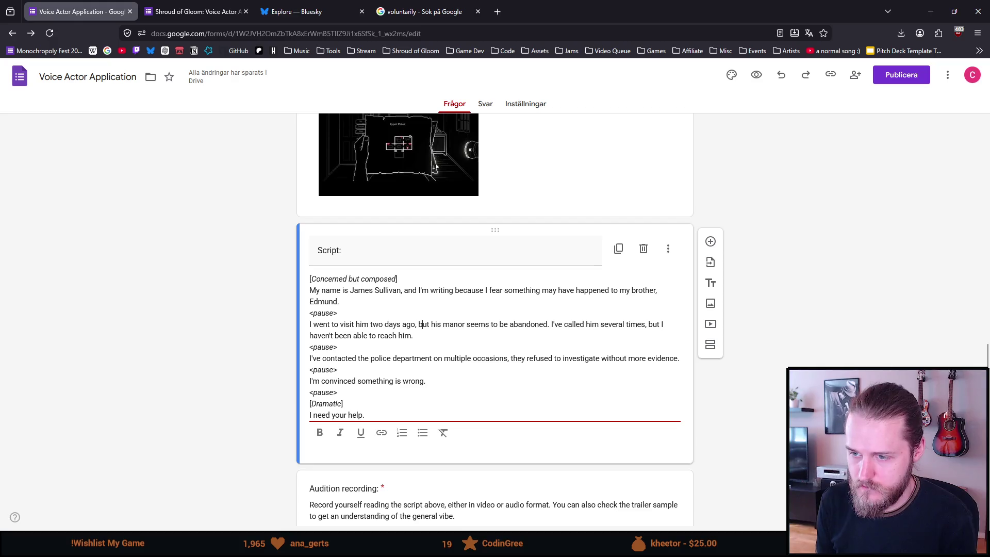
{"action": "left_click", "coordinate": [157, 10]}
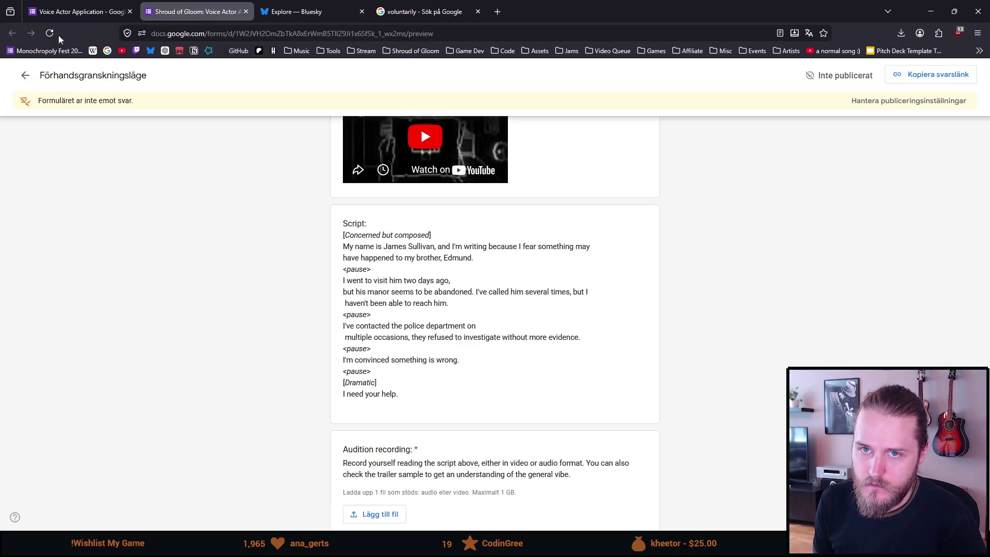
{"action": "left_click", "coordinate": [49, 33]}
{"action": "scroll", "coordinate": [180, 266], "scroll_direction": "down", "scroll_amount": 6}
{"action": "scroll", "coordinate": [154, 256], "scroll_direction": "down", "scroll_amount": 1}
{"action": "scroll", "coordinate": [155, 257], "scroll_direction": "up", "scroll_amount": 2}
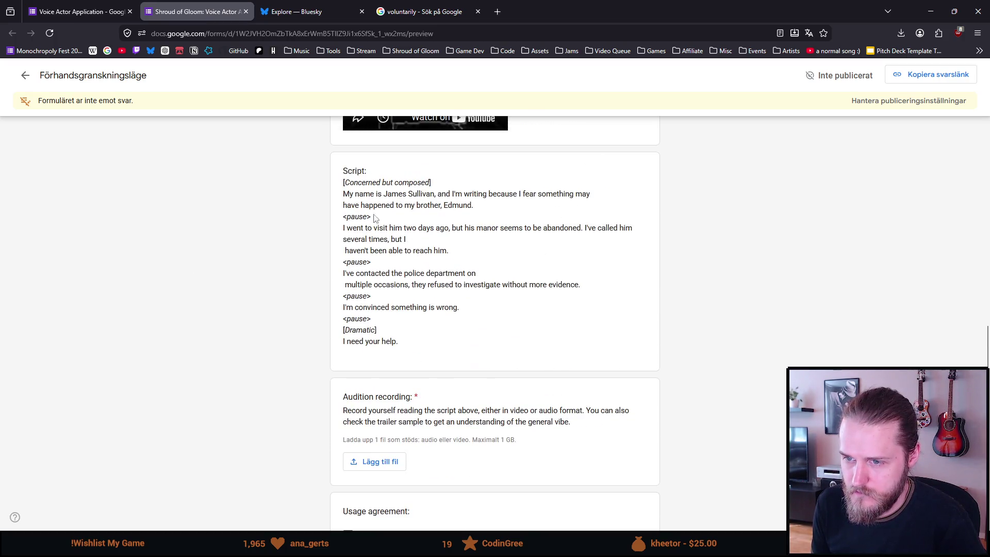
- Join "but I haven't" onto one line in the script and reload the preview
{"action": "left_click", "coordinate": [75, 12]}
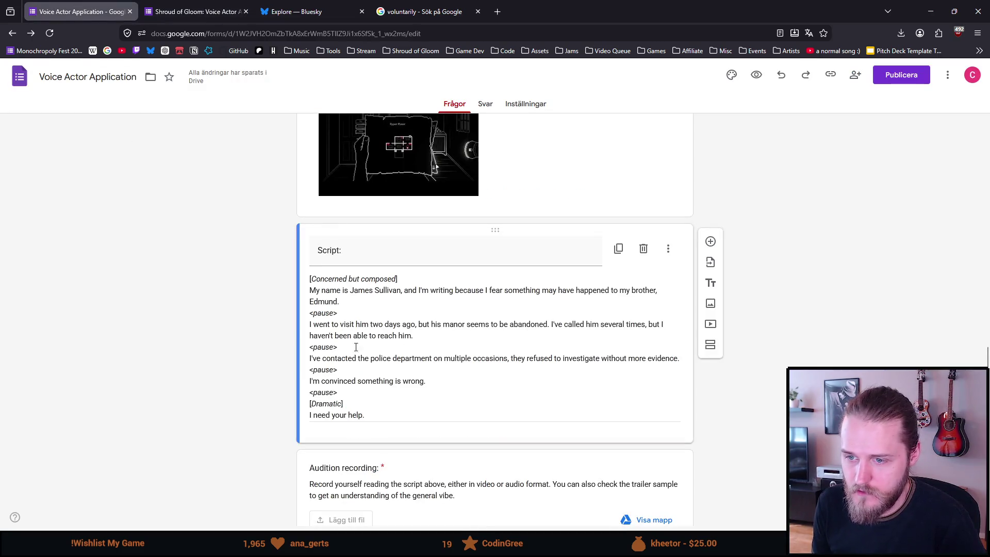
{"action": "left_click", "coordinate": [356, 351]}
{"action": "key", "text": "ctrl+a"}
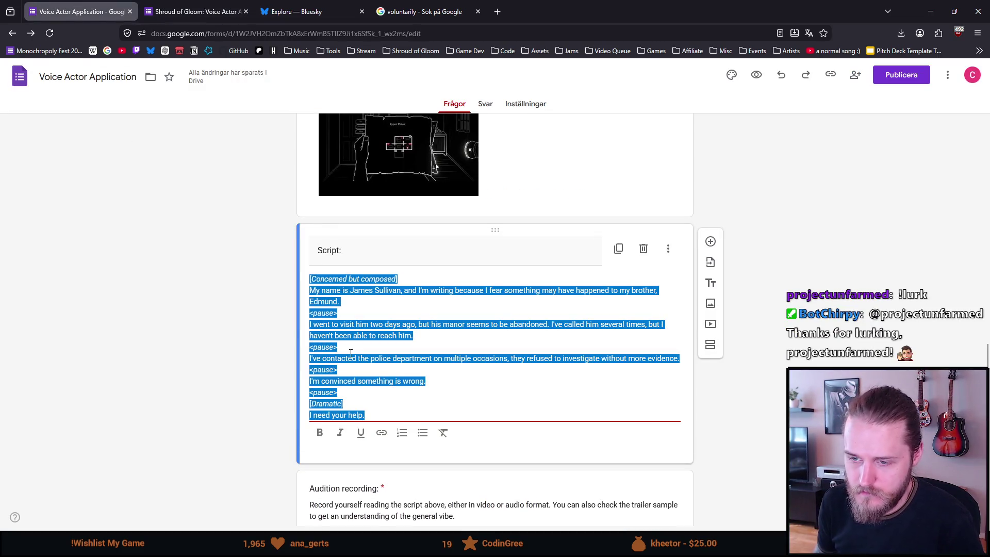
{"action": "left_click", "coordinate": [309, 336]}
{"action": "left_click", "coordinate": [309, 336]}
{"action": "key", "text": "BackSpace"}
{"action": "key", "text": "BackSpace"}
{"action": "key", "text": "BackSpace"}
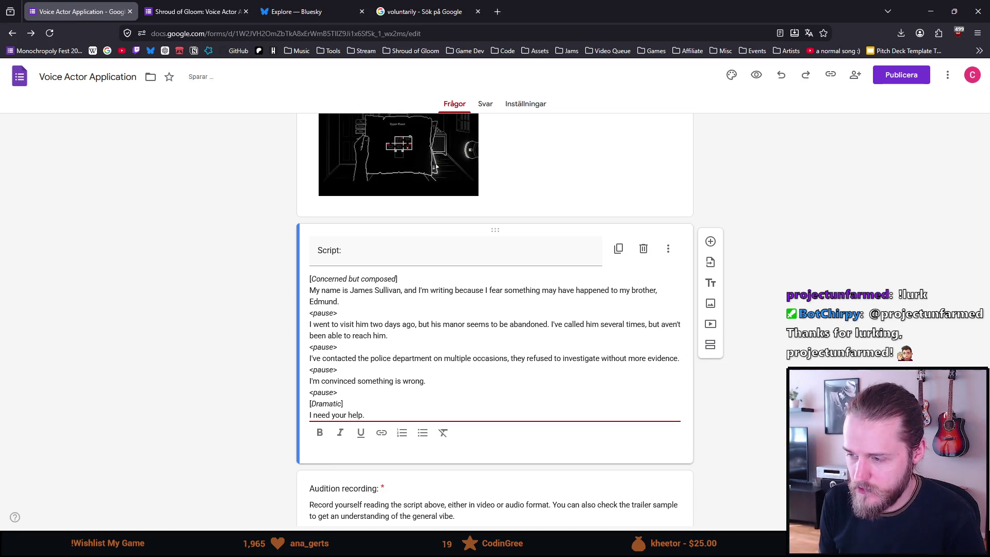
{"action": "type", "text": "I h"}
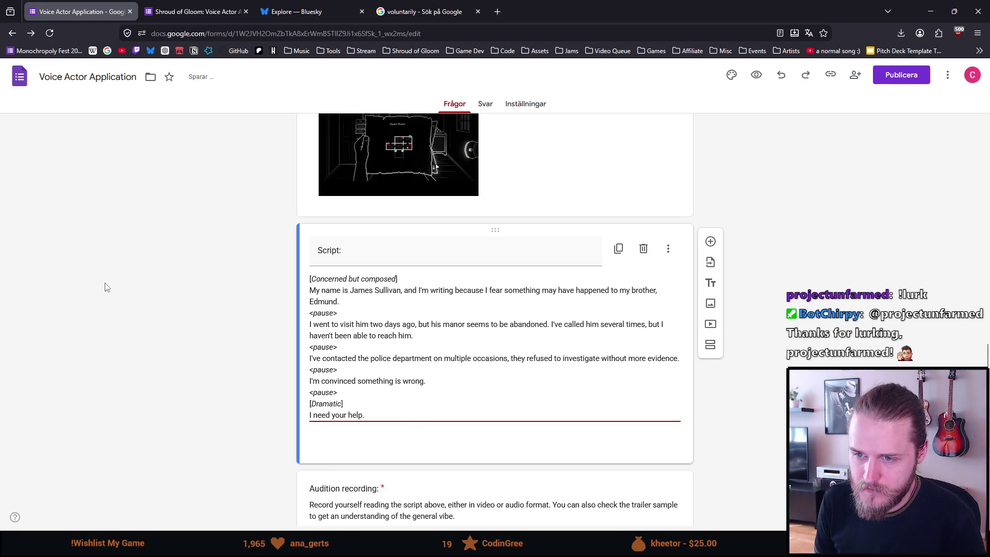
{"action": "left_click", "coordinate": [152, 5]}
{"action": "left_click", "coordinate": [50, 33]}
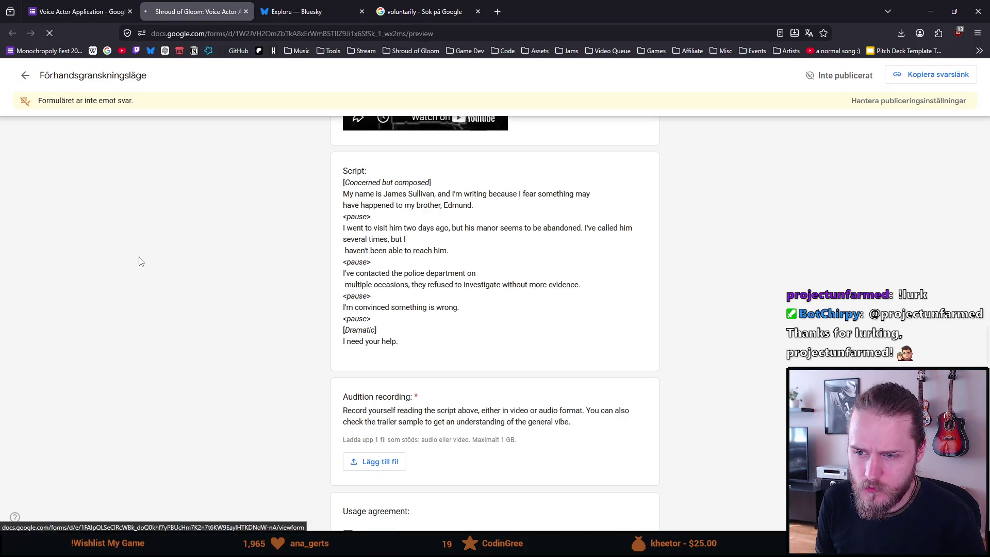
{"action": "scroll", "coordinate": [144, 265], "scroll_direction": "down", "scroll_amount": 5}
{"action": "scroll", "coordinate": [140, 279], "scroll_direction": "down", "scroll_amount": 3}
{"action": "scroll", "coordinate": [141, 280], "scroll_direction": "down", "scroll_amount": 1}
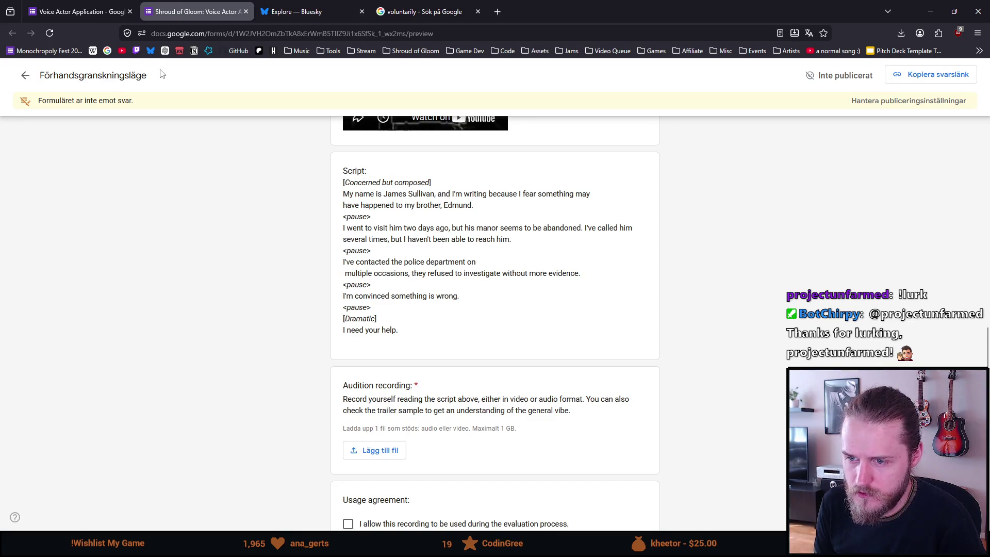
- Return from the preview to the Voice Actor Application editor
{"action": "left_click", "coordinate": [89, 10]}
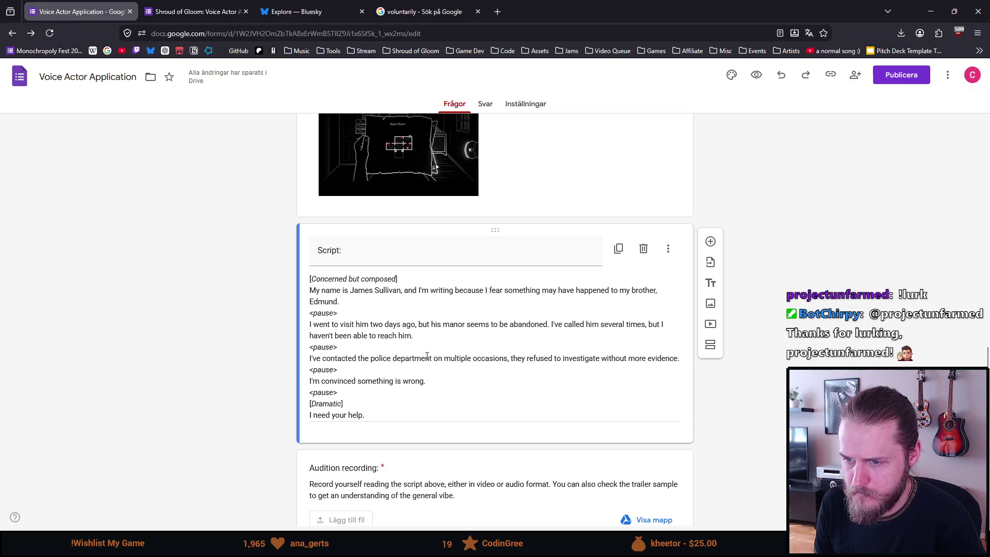
- Join "police department on multiple occasions" onto one line in the script and switch to the preview
{"action": "left_click", "coordinate": [446, 357]}
{"action": "key", "text": "ctrl+a"}
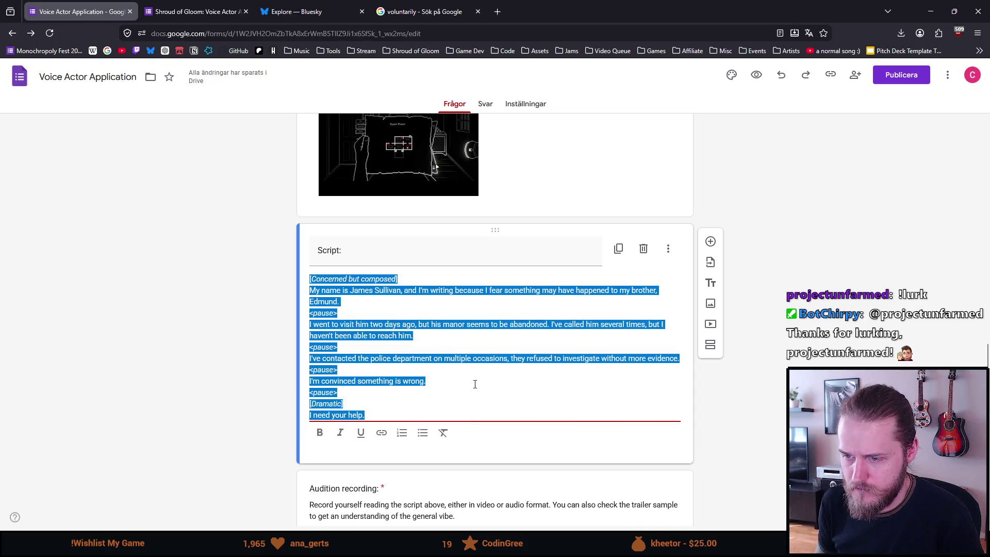
{"action": "left_click", "coordinate": [444, 357]}
{"action": "key", "text": "BackSpace"}
{"action": "key", "text": "BackSpace"}
{"action": "key", "text": "BackSpace"}
{"action": "type", "text": "n m"}
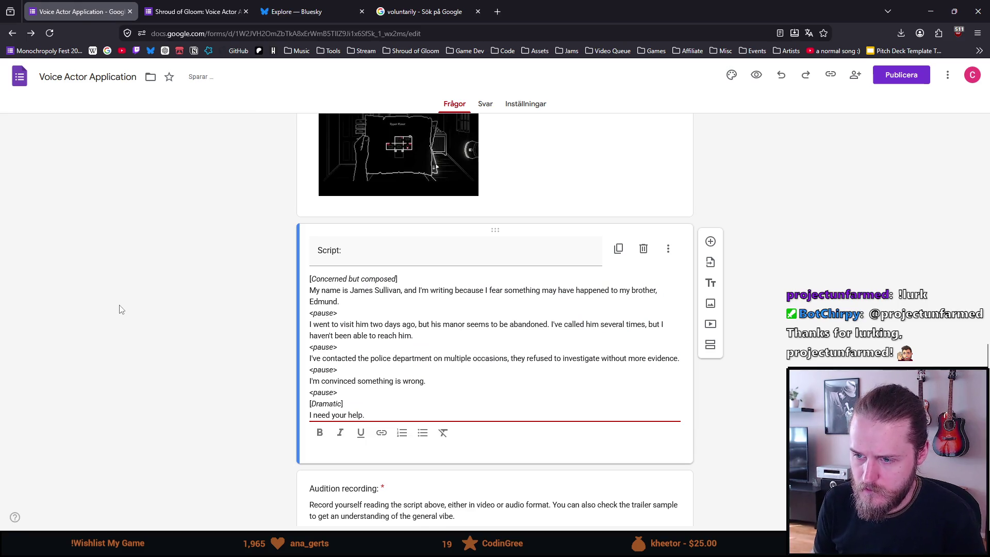
{"action": "left_click", "coordinate": [120, 307]}
{"action": "left_click", "coordinate": [201, 12]}
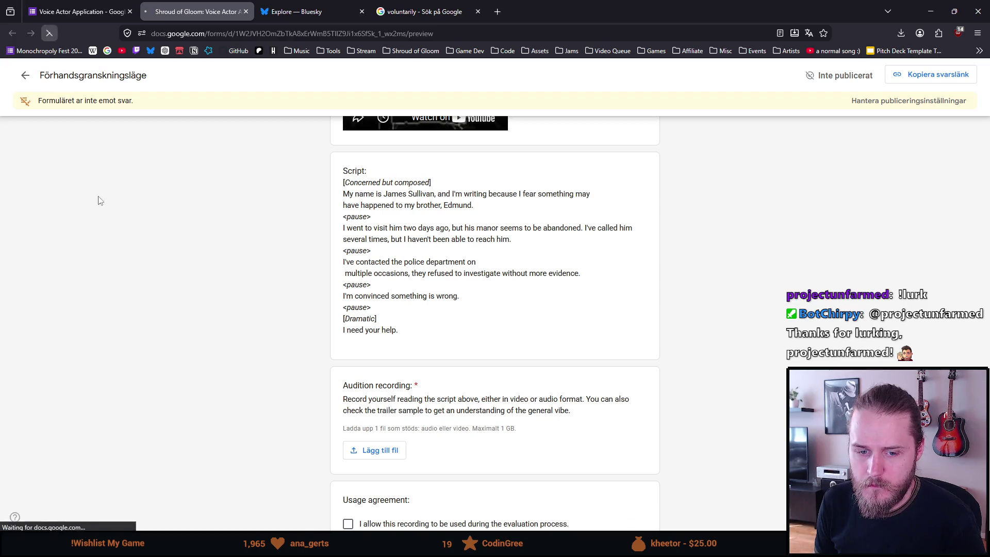
{"action": "scroll", "coordinate": [153, 305], "scroll_direction": "down", "scroll_amount": 15}
{"action": "scroll", "coordinate": [141, 328], "scroll_direction": "up", "scroll_amount": 5}
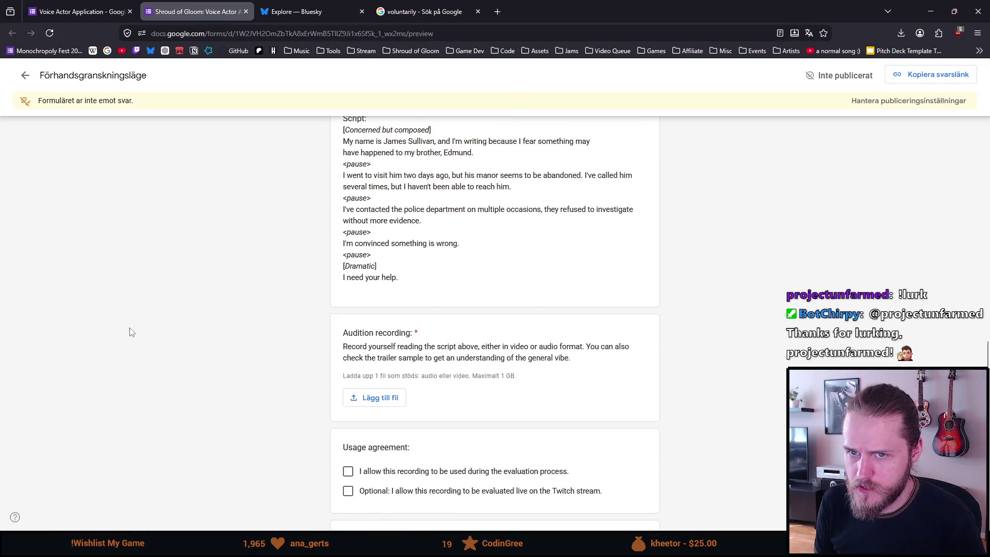
{"action": "scroll", "coordinate": [126, 330], "scroll_direction": "up", "scroll_amount": 2}
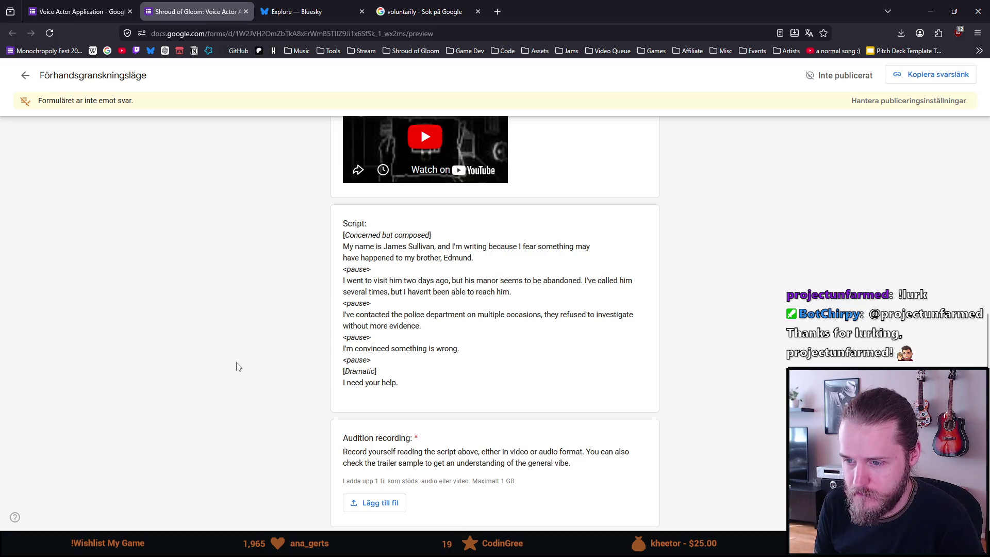
{"action": "scroll", "coordinate": [237, 367], "scroll_direction": "down", "scroll_amount": 1}
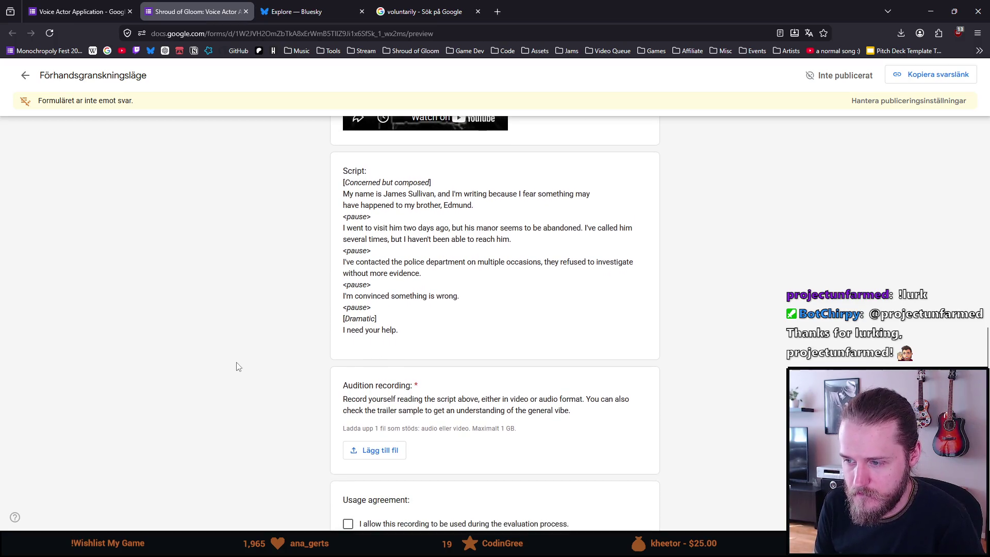
{"action": "scroll", "coordinate": [237, 367], "scroll_direction": "down", "scroll_amount": 1}
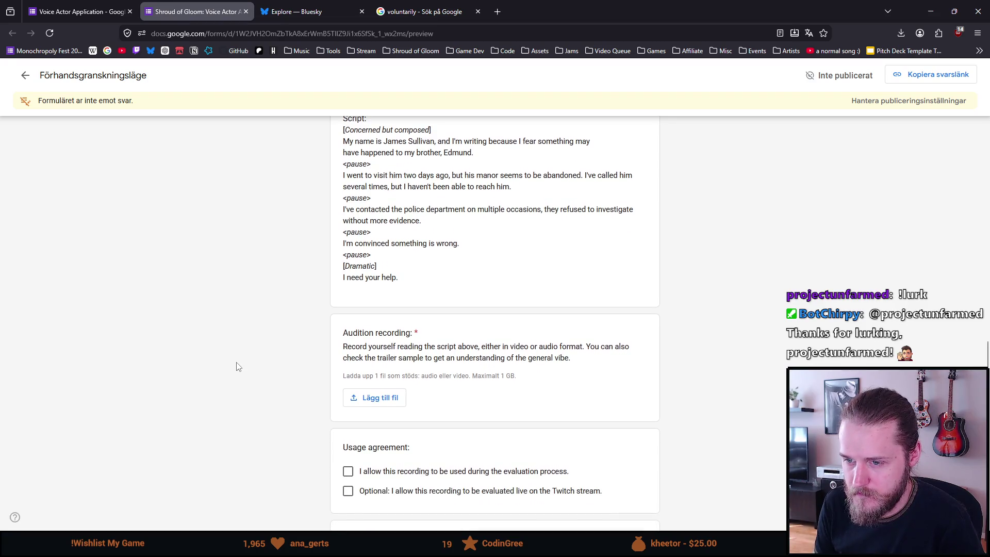
{"action": "scroll", "coordinate": [238, 367], "scroll_direction": "down", "scroll_amount": 1}
{"action": "scroll", "coordinate": [238, 367], "scroll_direction": "down", "scroll_amount": 1}
{"action": "scroll", "coordinate": [237, 367], "scroll_direction": "down", "scroll_amount": 1}
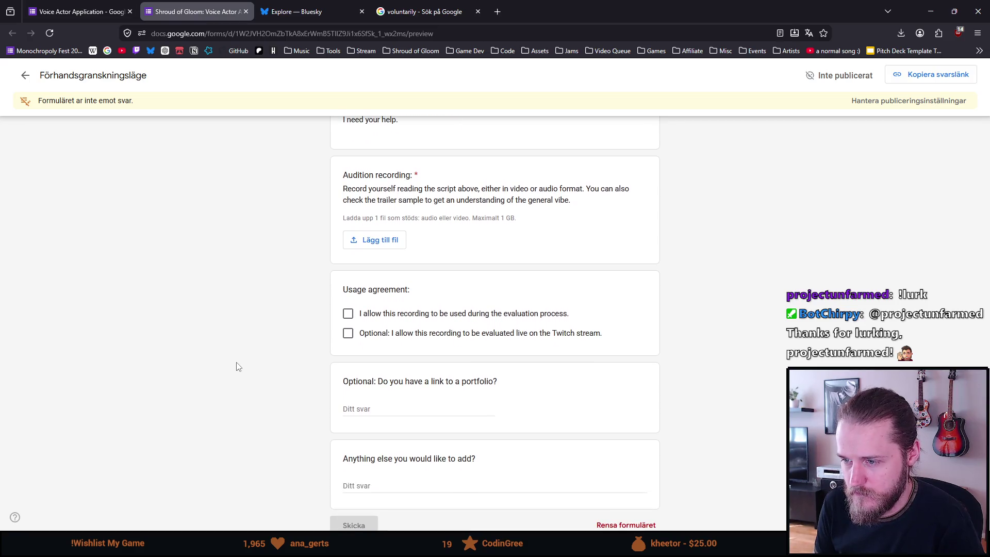
{"action": "scroll", "coordinate": [238, 367], "scroll_direction": "down", "scroll_amount": 1}
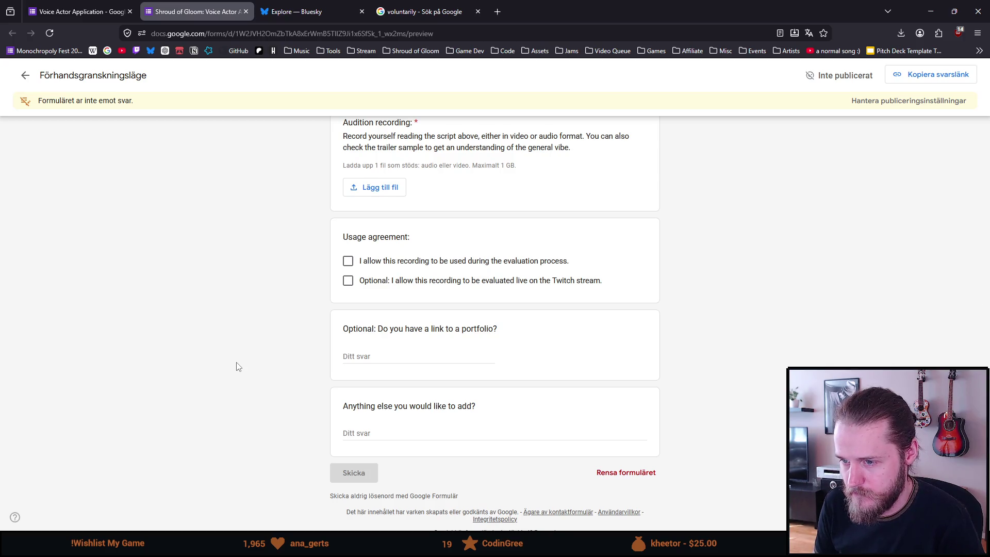
{"action": "scroll", "coordinate": [237, 367], "scroll_direction": "down", "scroll_amount": 1}
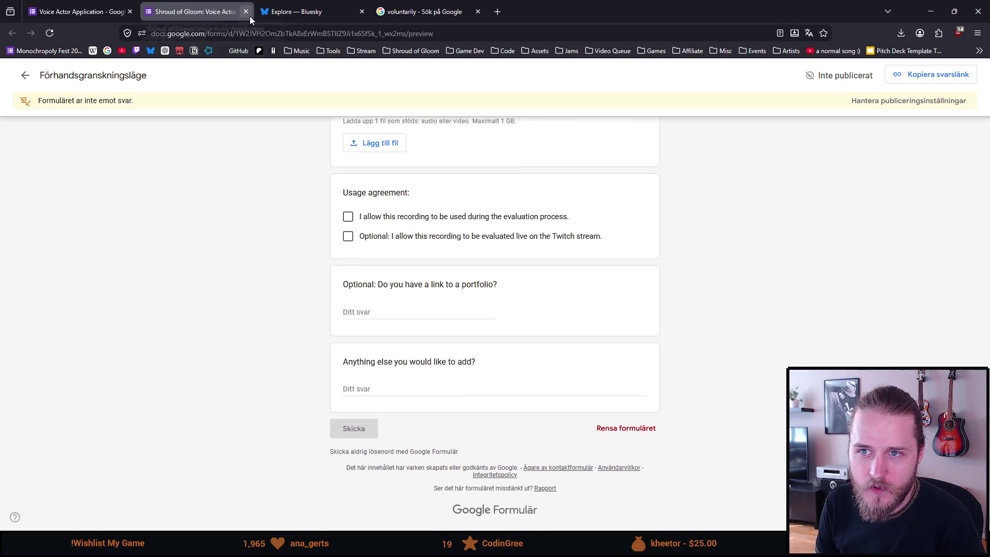
- Close the preview tab and return to the form editor
{"action": "left_click", "coordinate": [245, 12]}
{"action": "left_click", "coordinate": [101, 8]}
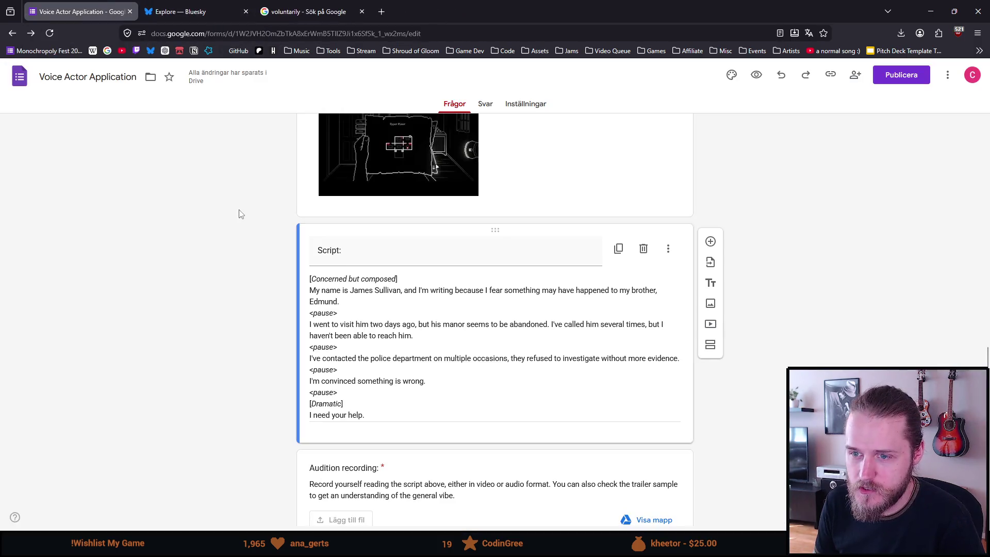
{"action": "scroll", "coordinate": [167, 411], "scroll_direction": "down", "scroll_amount": 3}
{"action": "scroll", "coordinate": [142, 348], "scroll_direction": "up", "scroll_amount": 10}
{"action": "scroll", "coordinate": [129, 288], "scroll_direction": "up", "scroll_amount": 10}
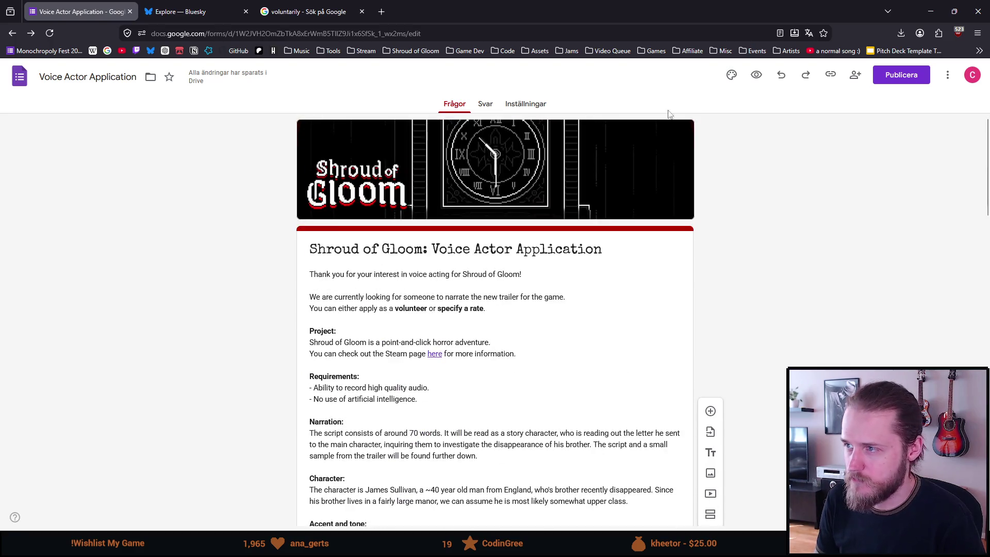
- Publish the form to anyone with the link and copy its shortened share link
{"action": "left_click", "coordinate": [898, 80]}
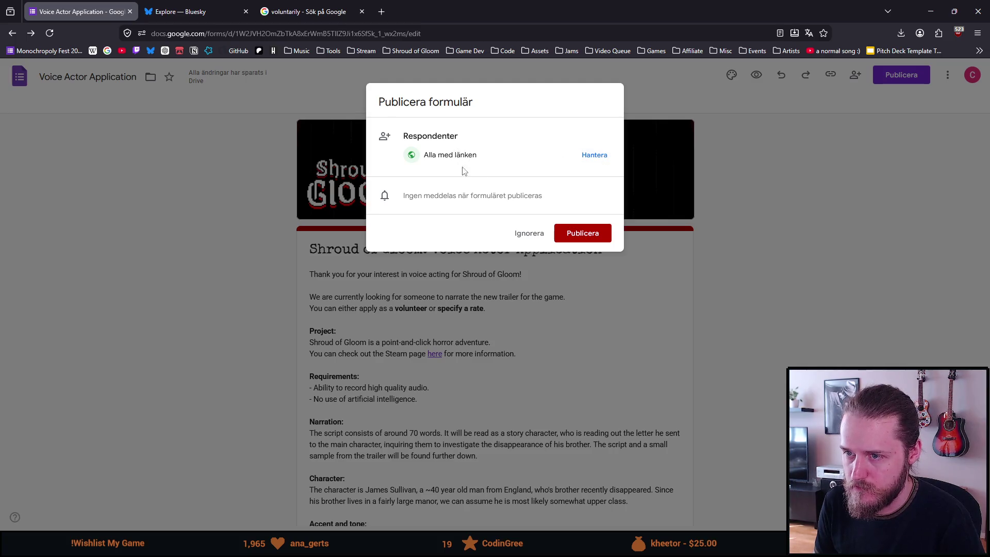
{"action": "left_click", "coordinate": [594, 234]}
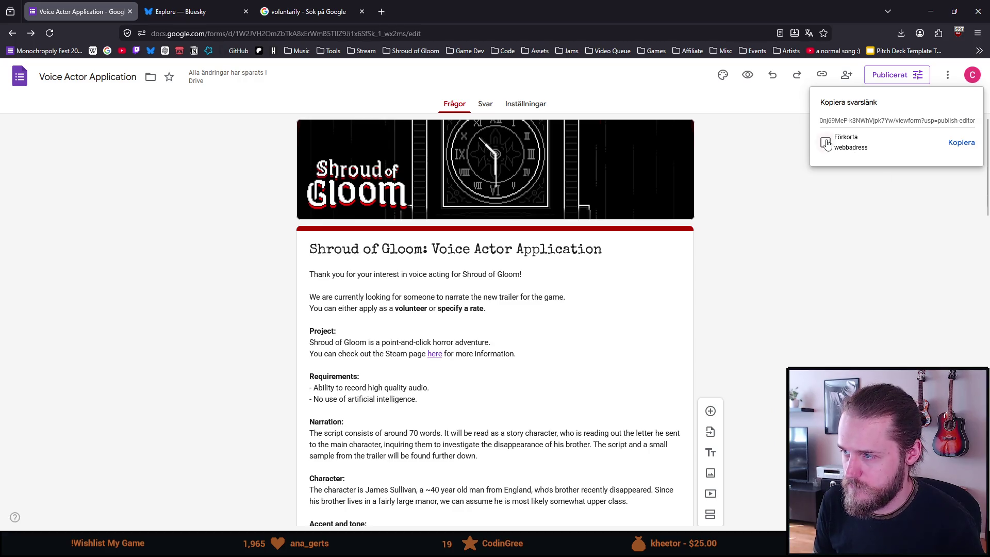
{"action": "left_click", "coordinate": [825, 143]}
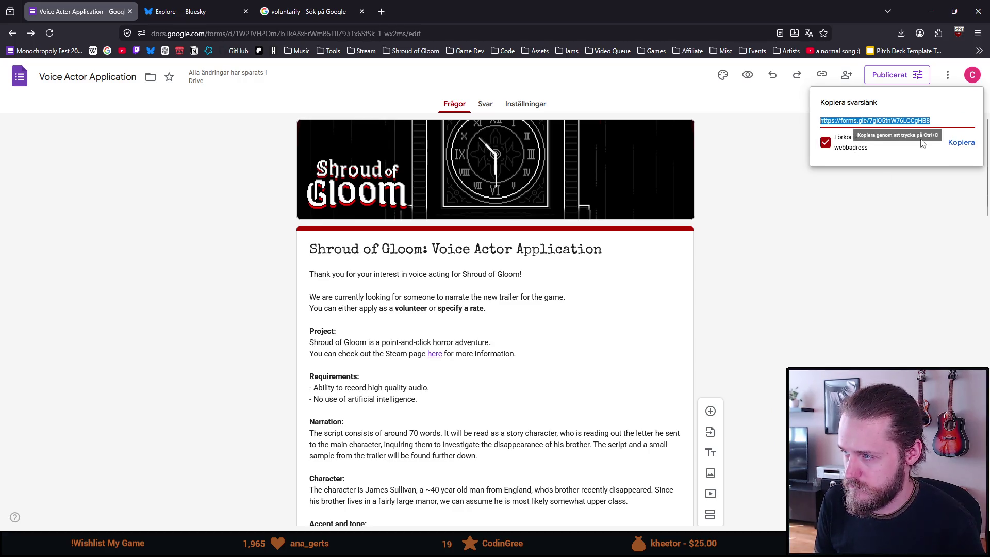
{"action": "left_click", "coordinate": [958, 146]}
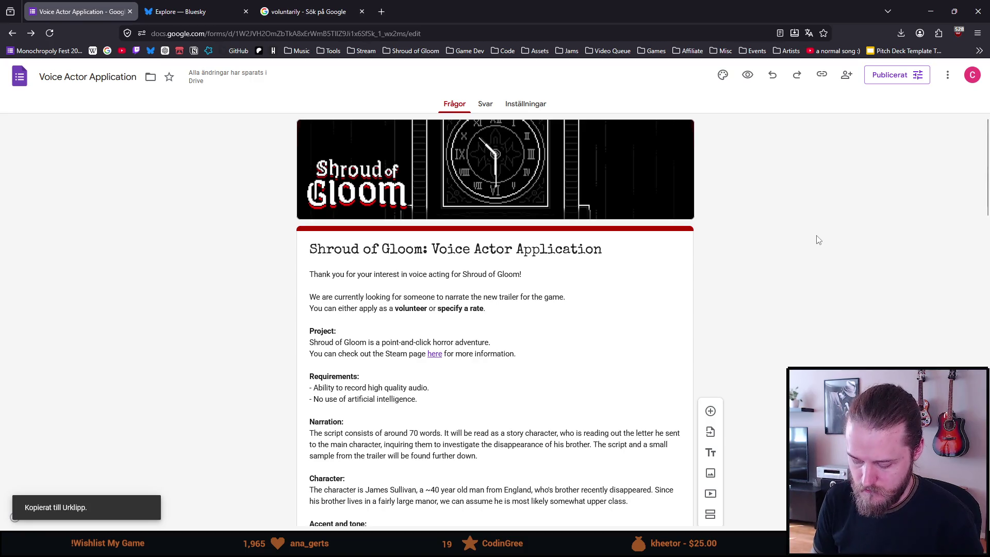
- Test the copied link in a private window, close it, and preview the published form
{"action": "key", "text": "ctrl+shift+p"}
{"action": "type", "text": "https://forms.gle/7giQ5tnW76LCCgHB8"}
{"action": "key", "text": "Return"}
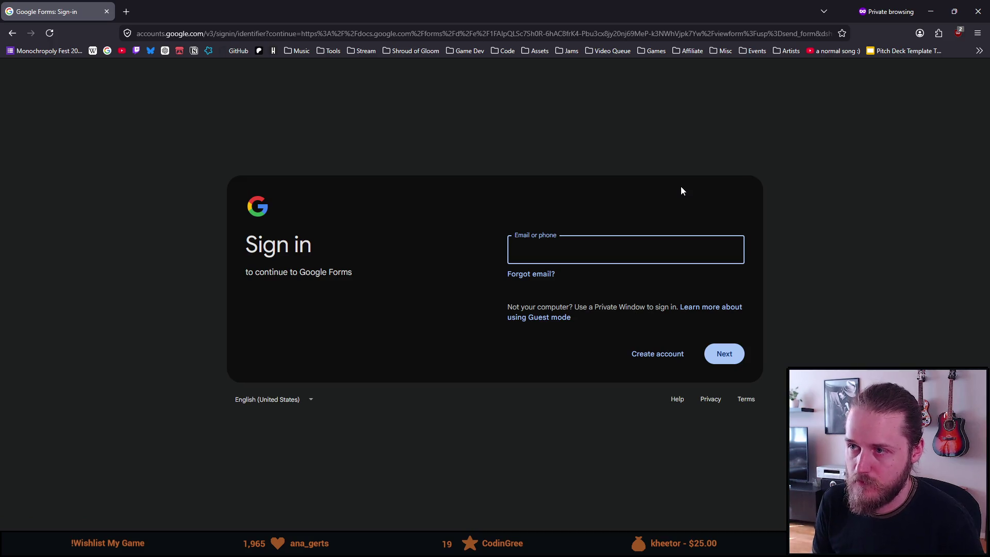
{"action": "left_click", "coordinate": [977, 12]}
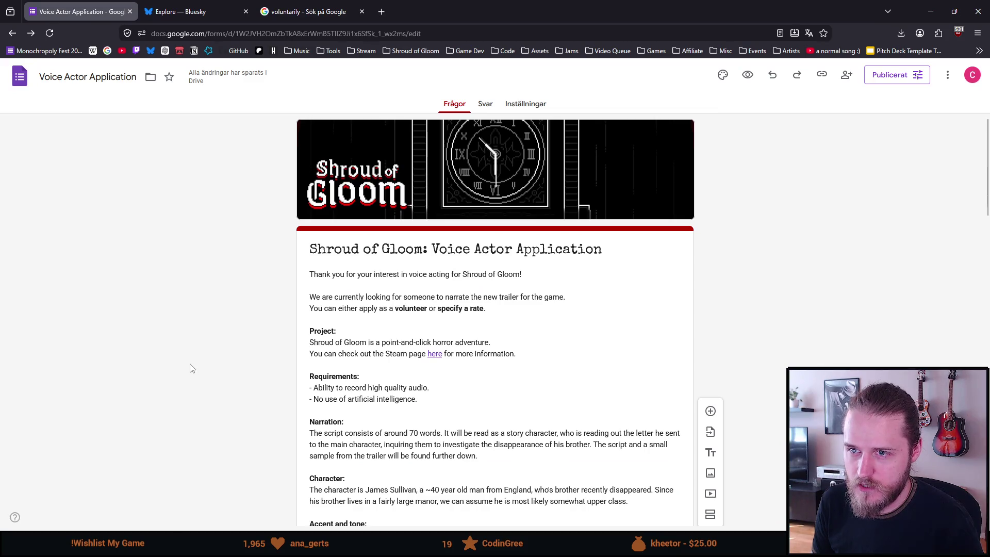
{"action": "left_click", "coordinate": [752, 75]}
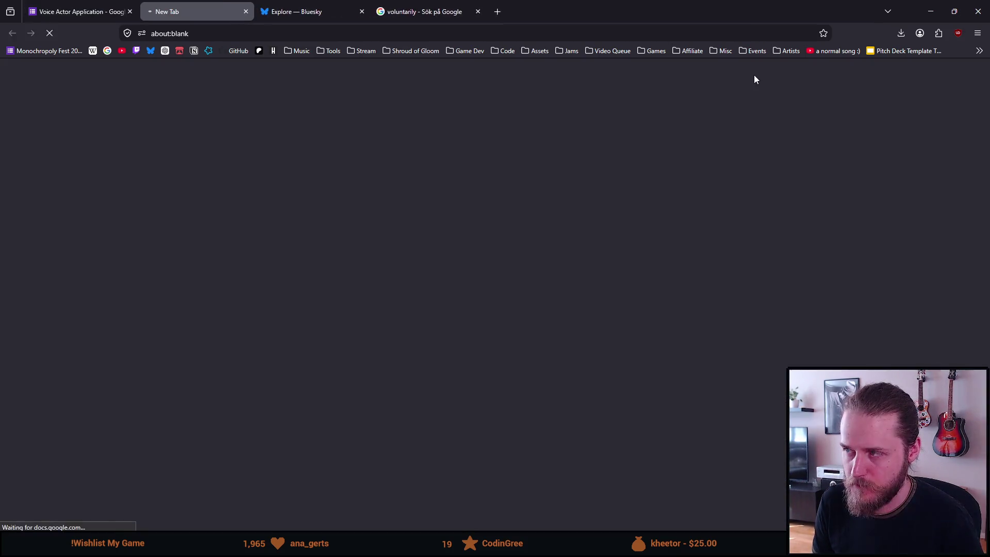
{"action": "scroll", "coordinate": [269, 292], "scroll_direction": "down", "scroll_amount": 1}
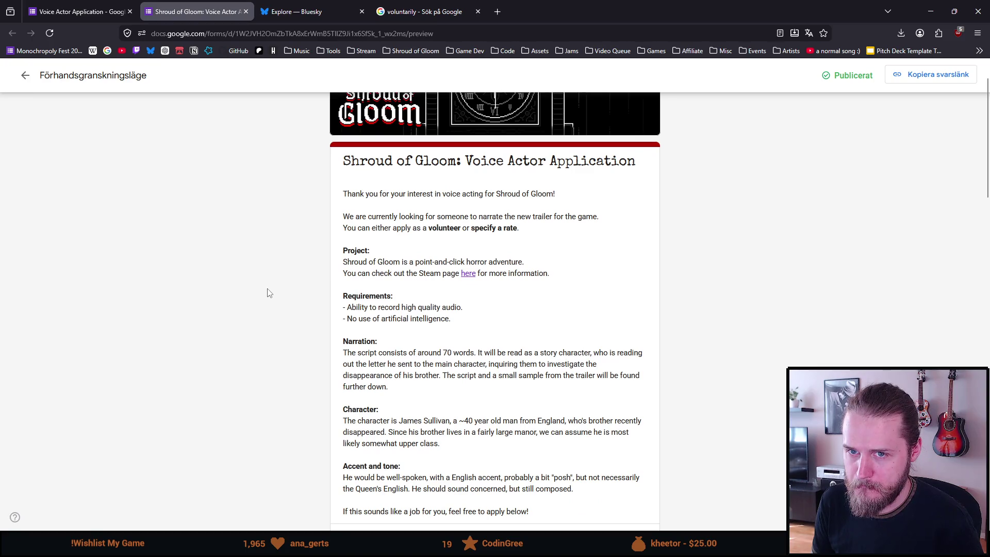
{"action": "scroll", "coordinate": [269, 293], "scroll_direction": "down", "scroll_amount": 1}
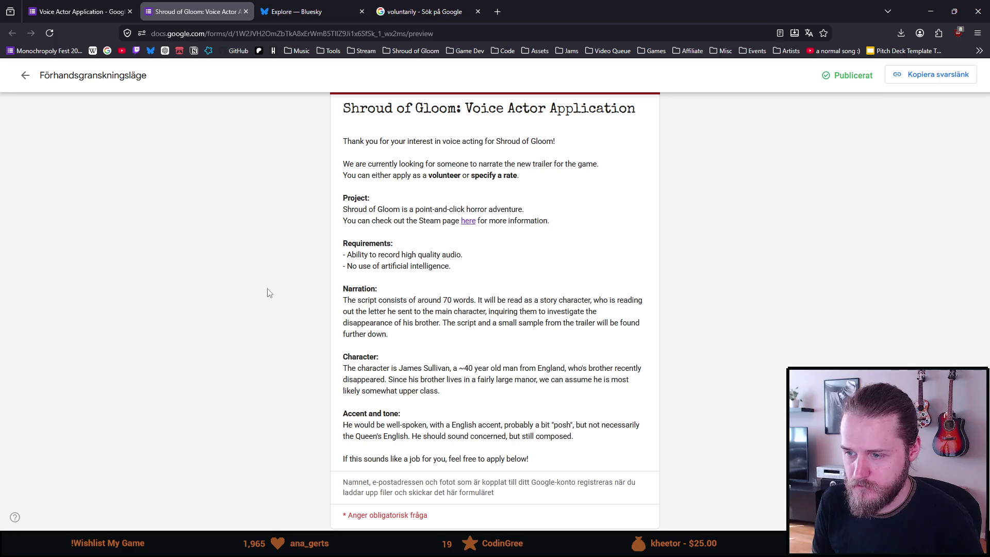
{"action": "scroll", "coordinate": [269, 292], "scroll_direction": "down", "scroll_amount": 1}
{"action": "scroll", "coordinate": [269, 292], "scroll_direction": "down", "scroll_amount": 4}
{"action": "scroll", "coordinate": [269, 293], "scroll_direction": "down", "scroll_amount": 3}
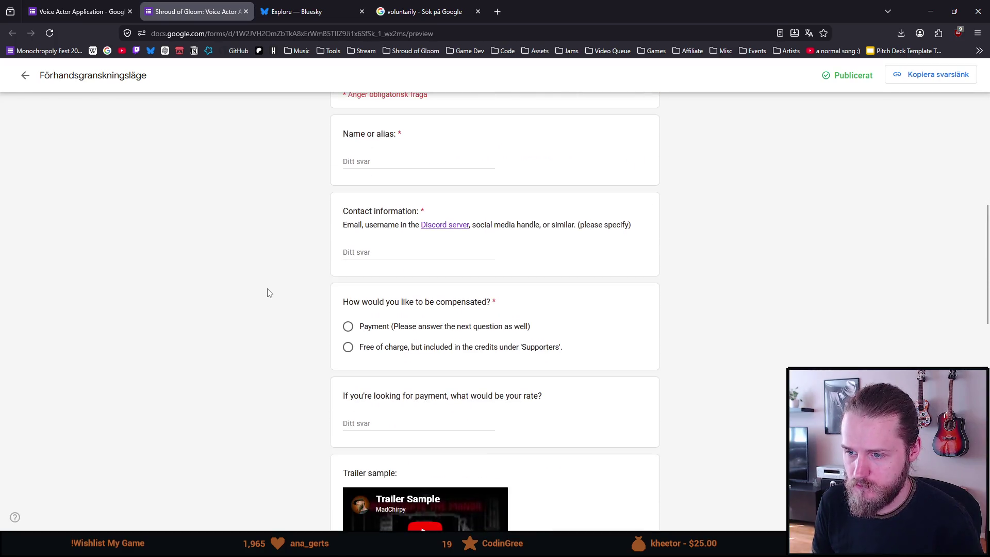
{"action": "scroll", "coordinate": [268, 293], "scroll_direction": "down", "scroll_amount": 2}
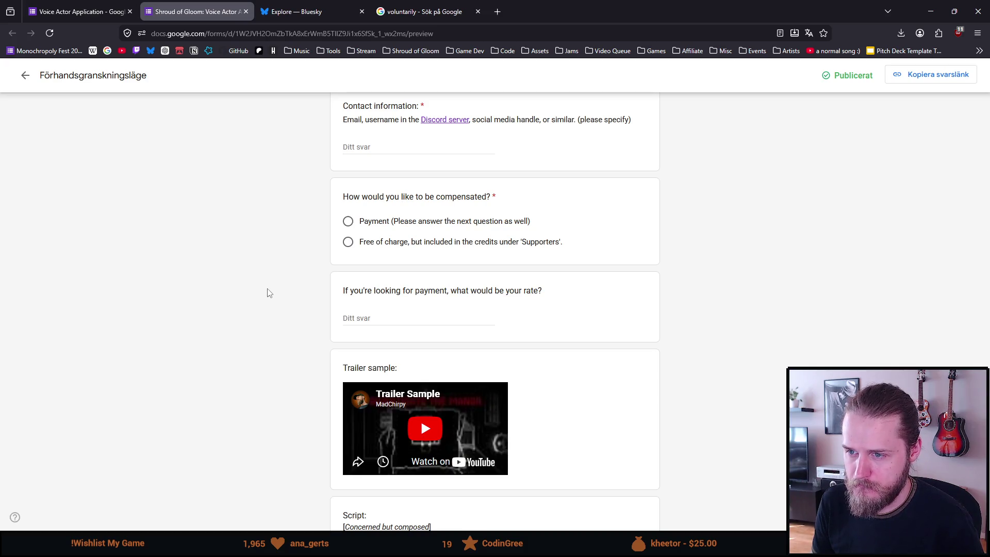
{"action": "scroll", "coordinate": [269, 293], "scroll_direction": "down", "scroll_amount": 1}
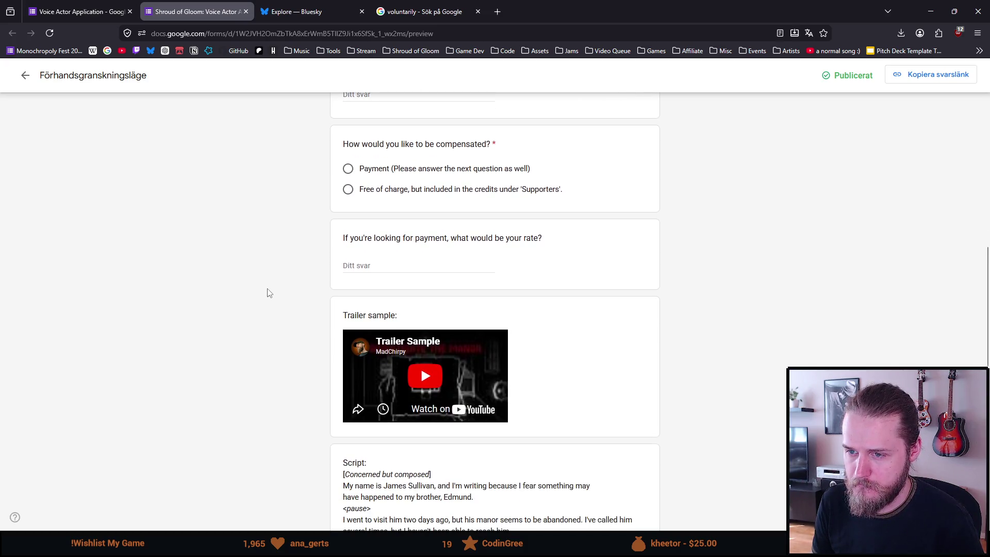
{"action": "scroll", "coordinate": [268, 292], "scroll_direction": "down", "scroll_amount": 1}
{"action": "scroll", "coordinate": [268, 292], "scroll_direction": "down", "scroll_amount": 1}
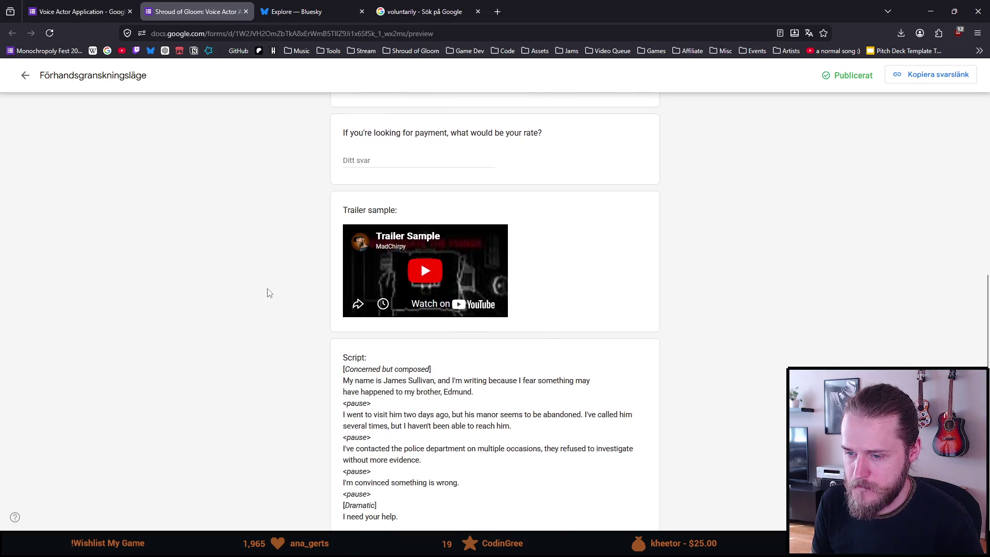
{"action": "scroll", "coordinate": [268, 292], "scroll_direction": "down", "scroll_amount": 1}
{"action": "scroll", "coordinate": [268, 292], "scroll_direction": "down", "scroll_amount": 1}
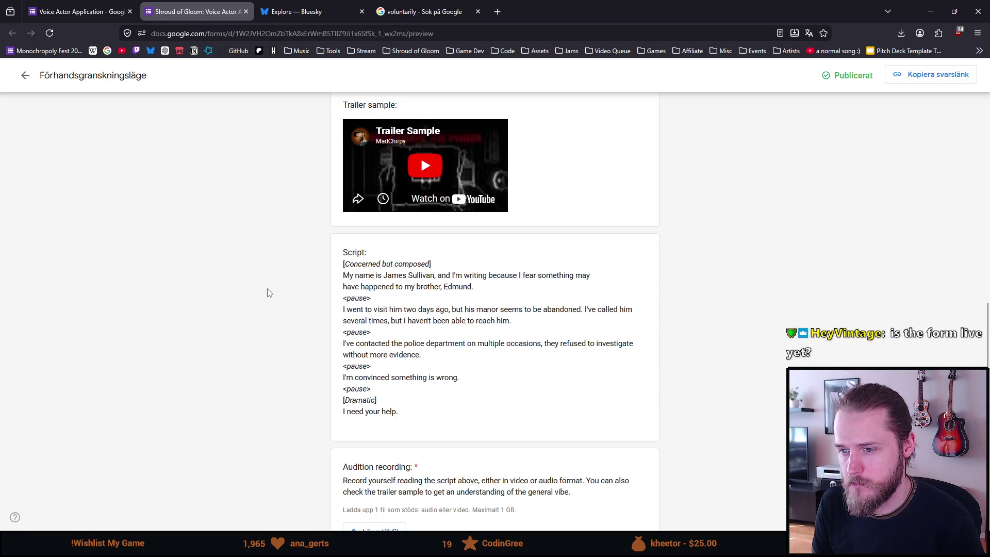
{"action": "scroll", "coordinate": [268, 292], "scroll_direction": "down", "scroll_amount": 1}
{"action": "scroll", "coordinate": [268, 293], "scroll_direction": "down", "scroll_amount": 1}
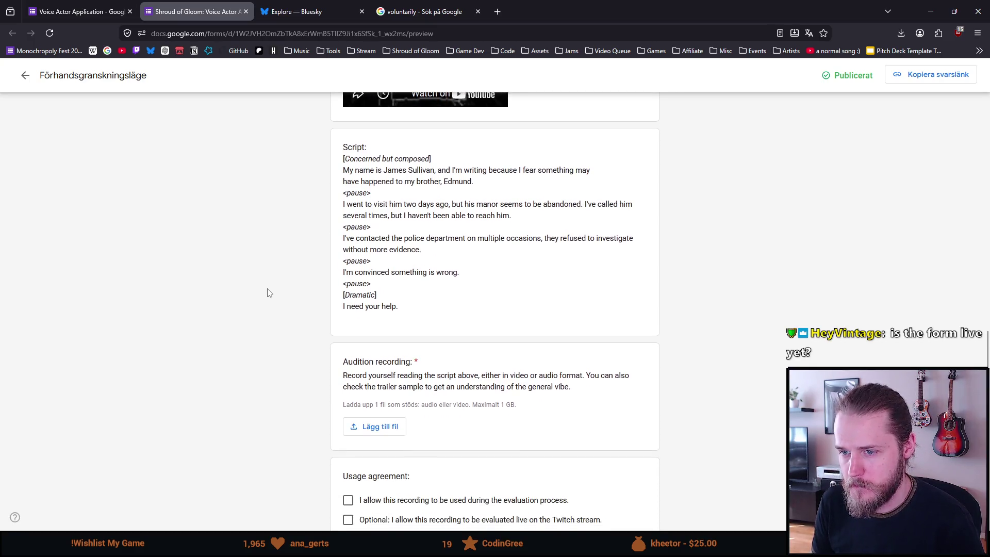
{"action": "scroll", "coordinate": [270, 288], "scroll_direction": "down", "scroll_amount": 1}
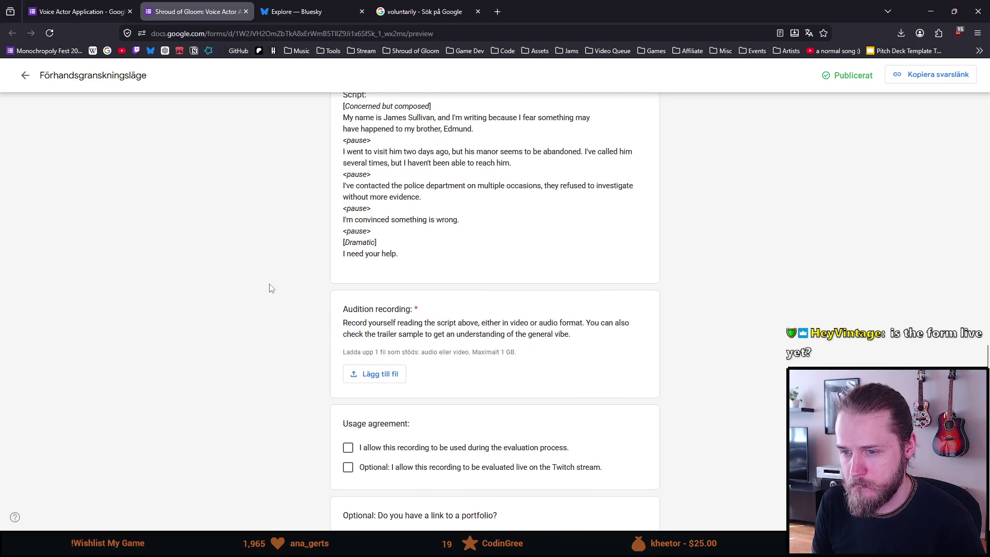
{"action": "scroll", "coordinate": [270, 288], "scroll_direction": "down", "scroll_amount": 1}
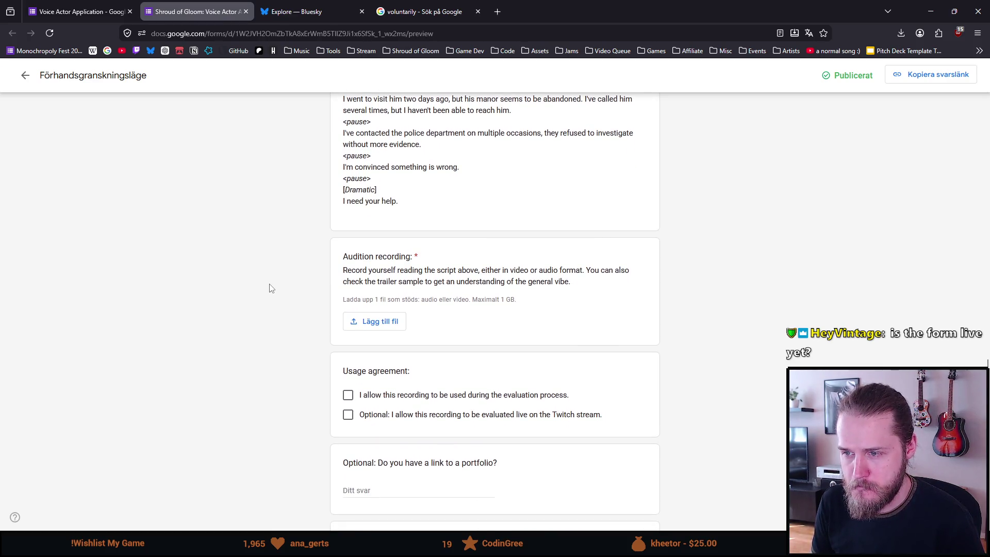
{"action": "scroll", "coordinate": [270, 288], "scroll_direction": "down", "scroll_amount": 1}
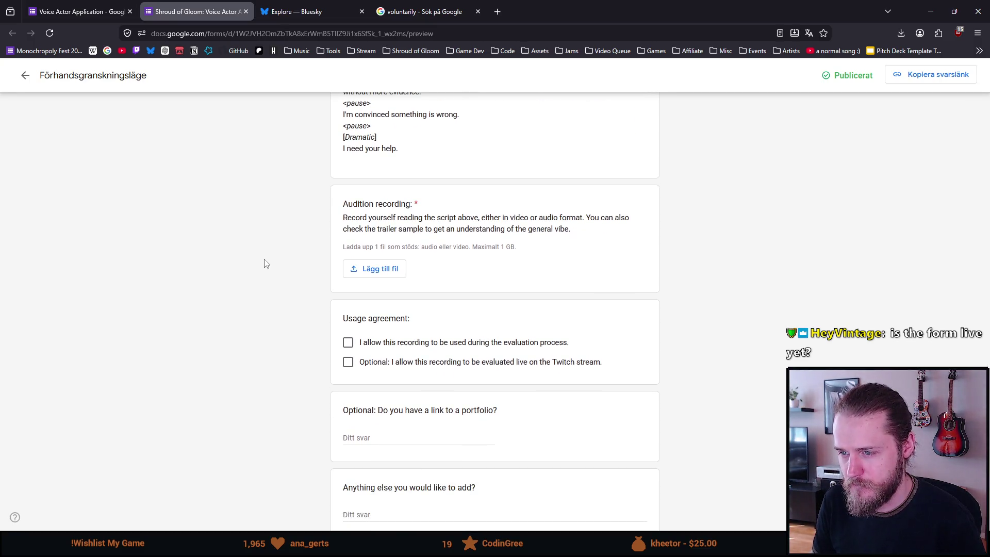
{"action": "scroll", "coordinate": [248, 300], "scroll_direction": "down", "scroll_amount": 1}
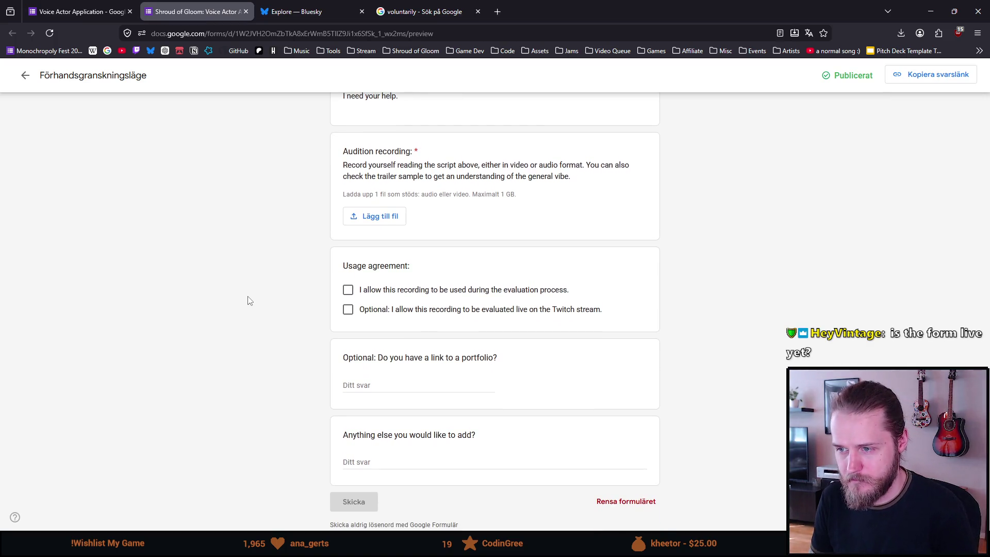
{"action": "scroll", "coordinate": [247, 301], "scroll_direction": "down", "scroll_amount": 1}
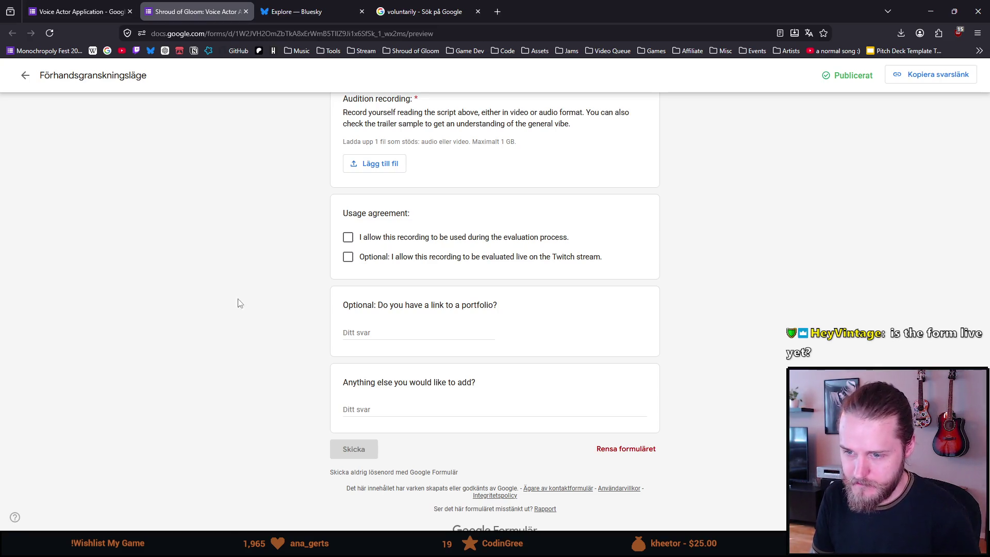
{"action": "scroll", "coordinate": [249, 285], "scroll_direction": "up", "scroll_amount": 10}
{"action": "scroll", "coordinate": [262, 284], "scroll_direction": "up", "scroll_amount": 10}
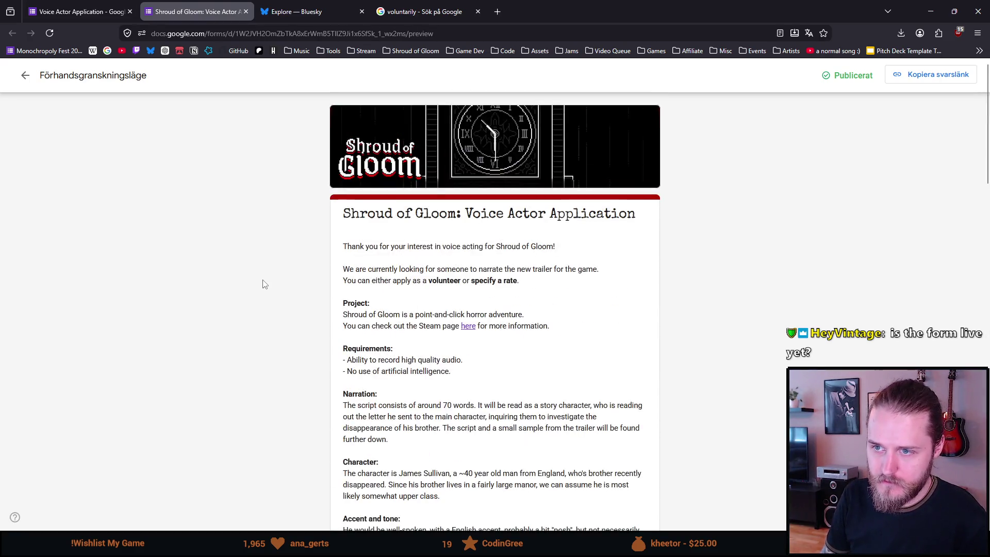
{"action": "left_click", "coordinate": [246, 12]}
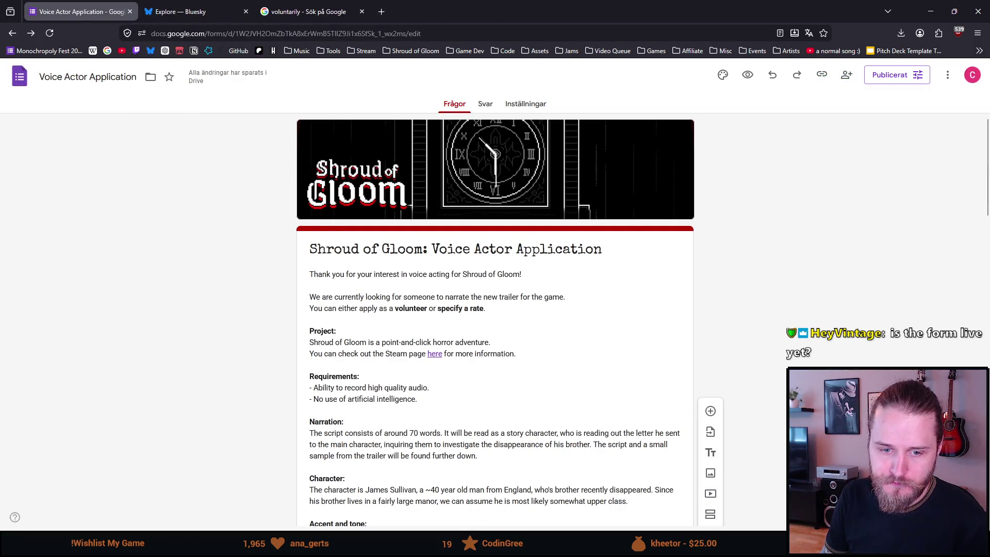